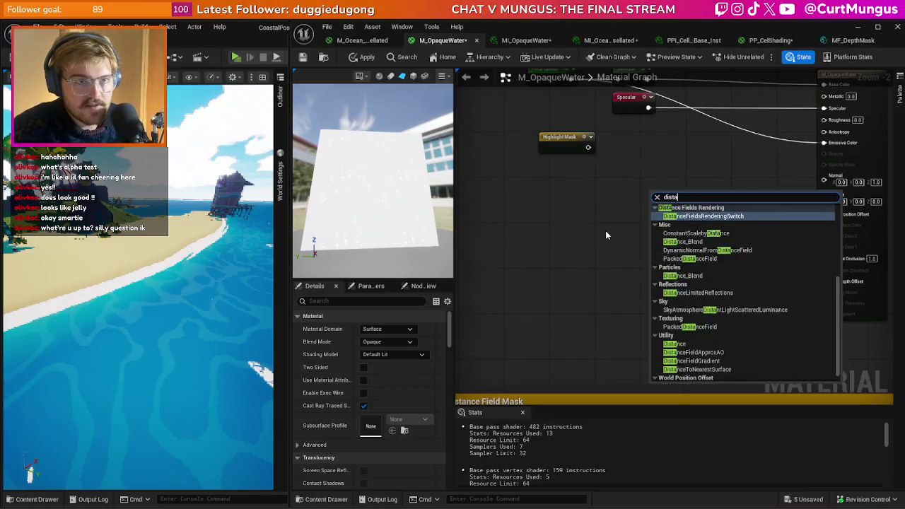
Place a DF Mask reroute node, wire it into Base Color and Emissive Color, and apply
{"action": "key", "text": "Escape"}
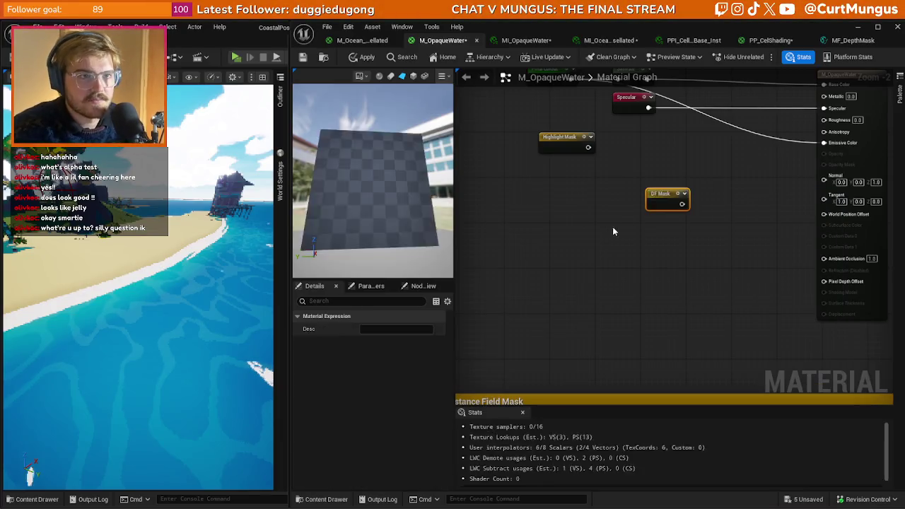
{"action": "left_click_drag", "start_coordinate": [612, 227], "coordinate": [584, 285]}
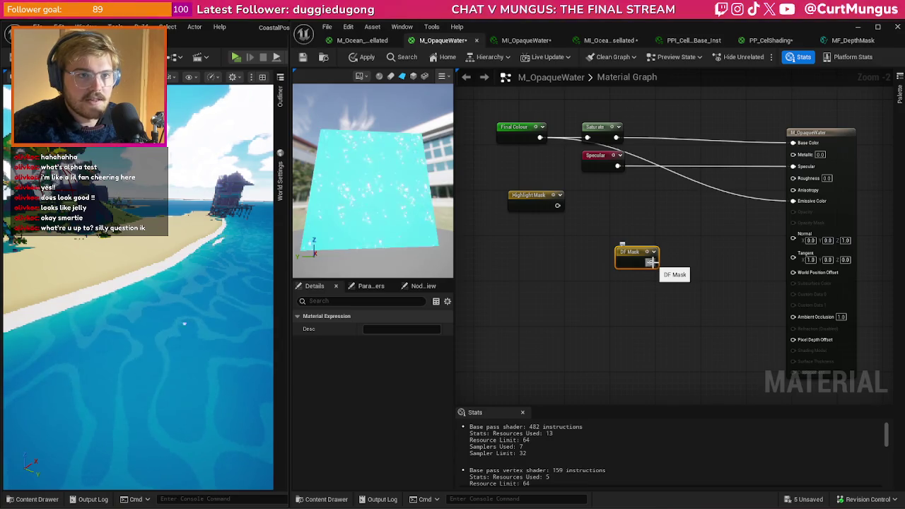
{"action": "left_click_drag", "start_coordinate": [655, 262], "coordinate": [793, 142]}
{"action": "left_click_drag", "start_coordinate": [651, 263], "coordinate": [793, 201]}
{"action": "key", "text": "ctrl+s"}
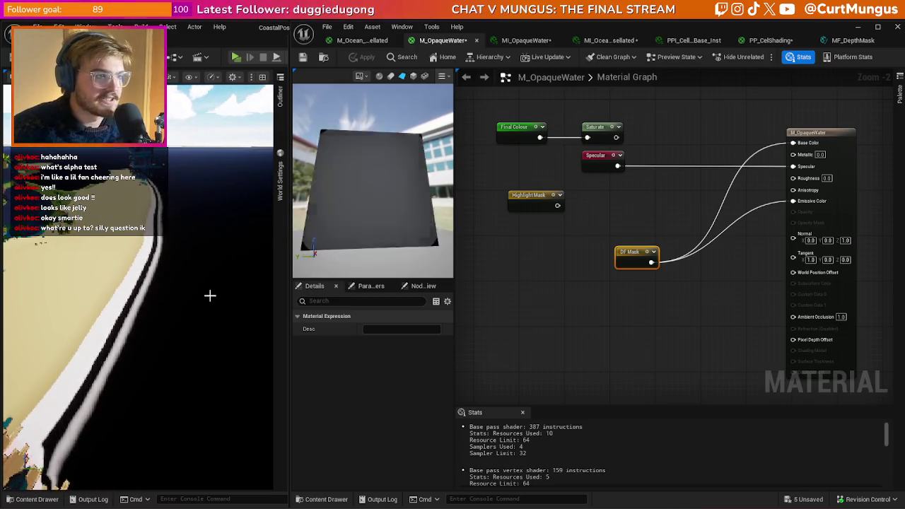
Add a DF Mask-driven Lerp into Base Color and break DF Mask's Emissive Color link
{"action": "scroll", "coordinate": [573, 313], "scroll_direction": "up", "scroll_amount": 1}
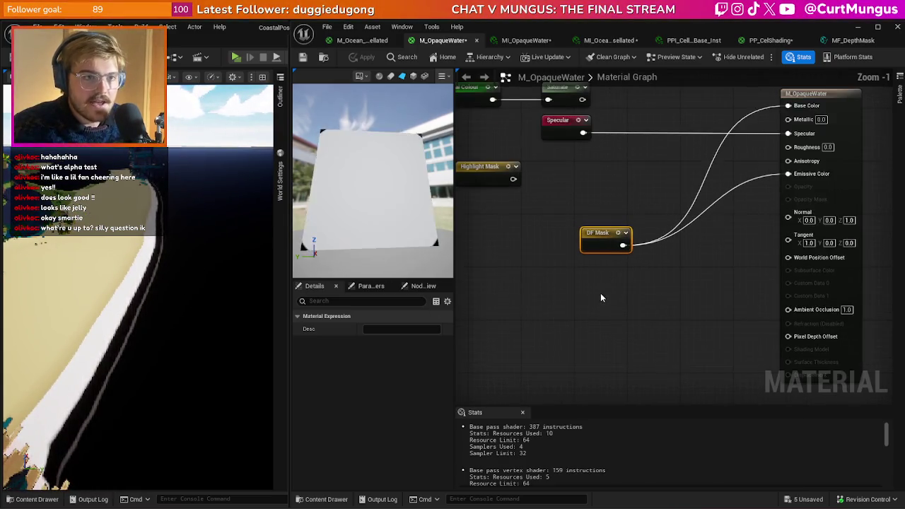
{"action": "right_click", "coordinate": [631, 280]}
{"action": "key", "text": "Escape"}
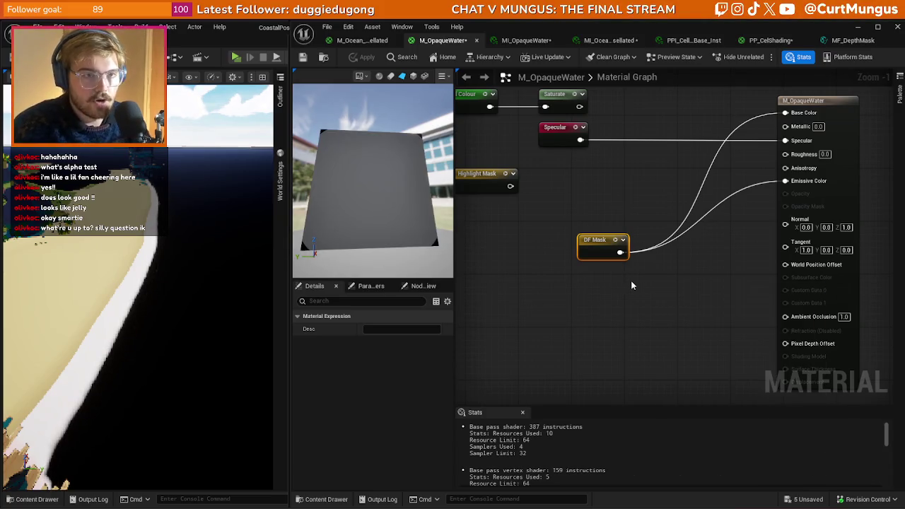
{"action": "left_click", "coordinate": [630, 280]}
{"action": "left_click_drag", "start_coordinate": [617, 256], "coordinate": [647, 333]}
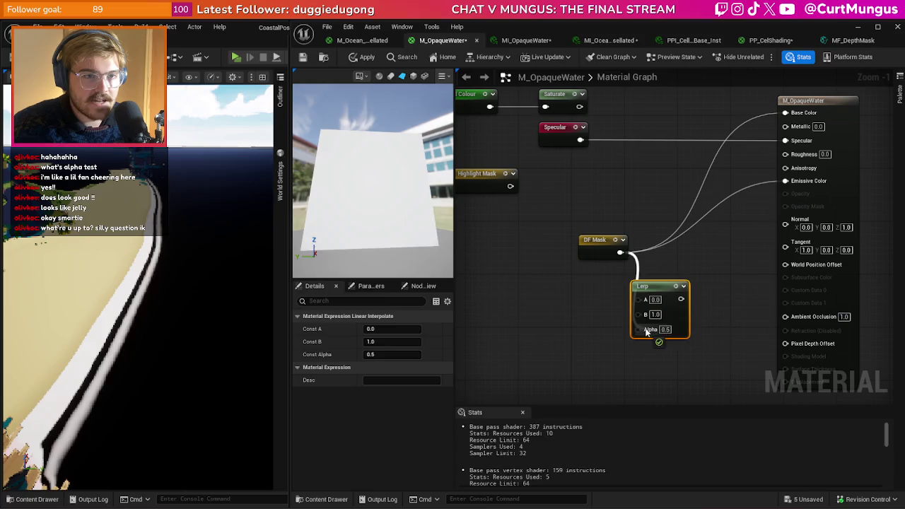
{"action": "left_click", "coordinate": [705, 222], "text": "alt"}
{"action": "left_click_drag", "start_coordinate": [760, 140], "coordinate": [785, 113]}
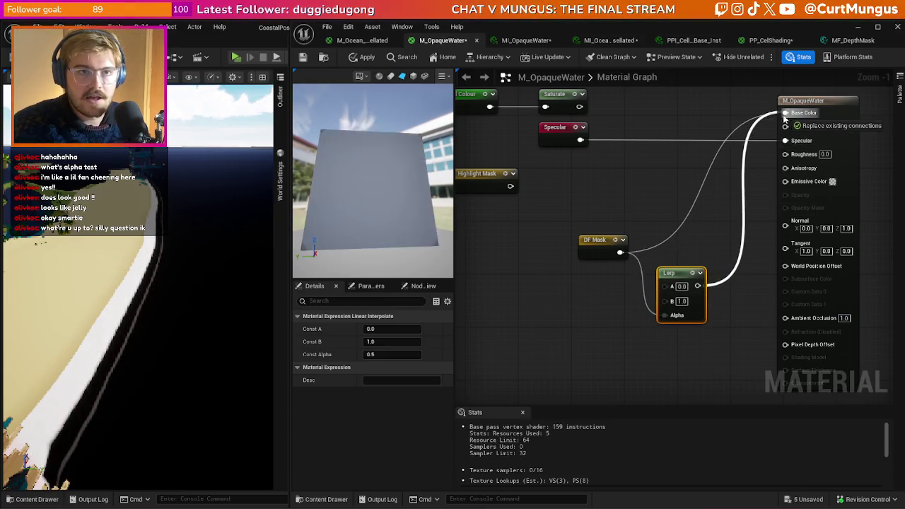
{"action": "left_click_drag", "start_coordinate": [597, 240], "coordinate": [577, 319]}
{"action": "left_click", "coordinate": [532, 236]}
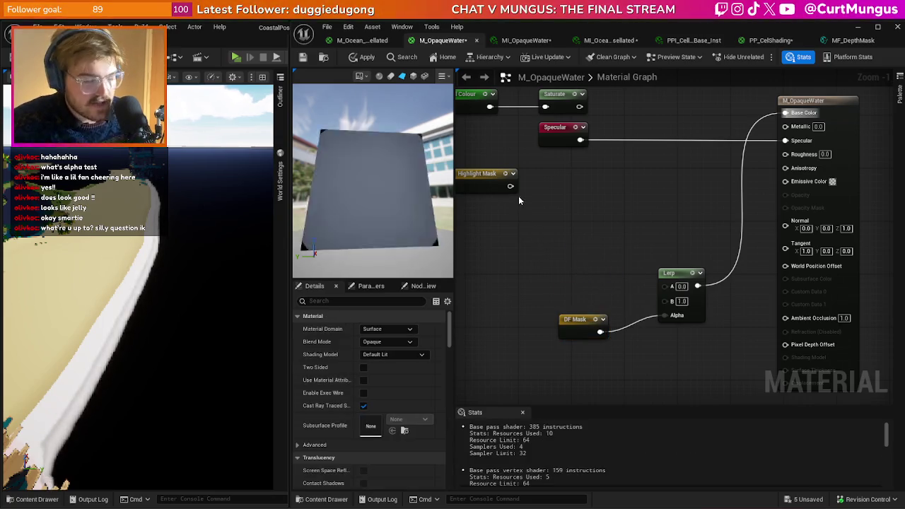
Add two colour constant nodes and start tinting the upper one magenta
{"action": "left_click", "coordinate": [560, 190]}
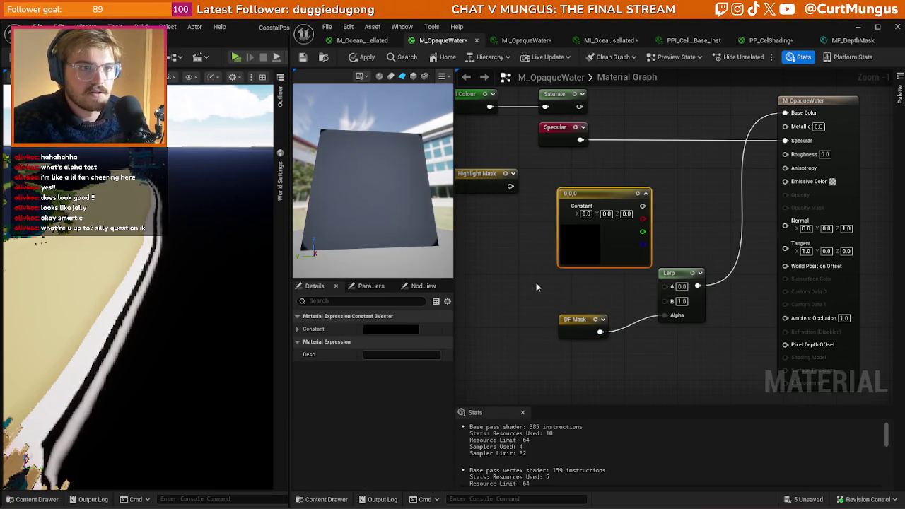
{"action": "left_click", "coordinate": [522, 259]}
{"action": "left_click_drag", "start_coordinate": [542, 262], "coordinate": [480, 255]}
{"action": "left_click", "coordinate": [572, 205]}
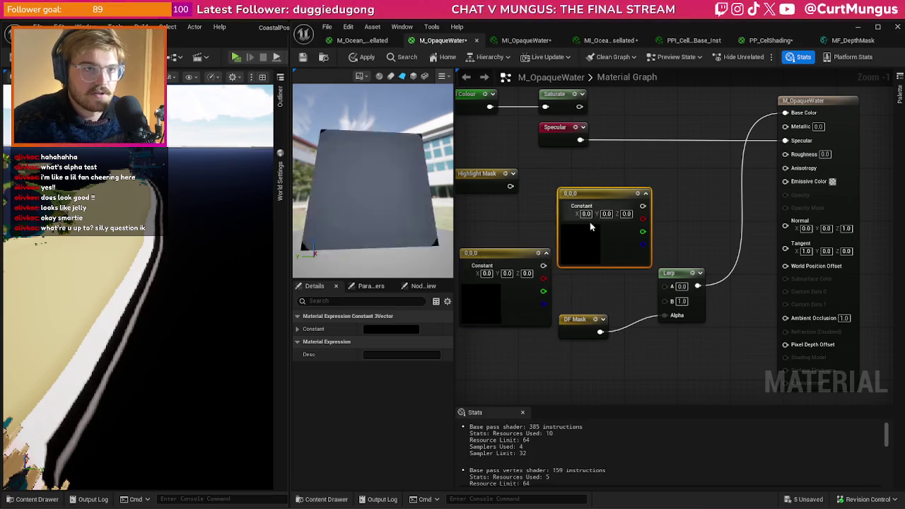
{"action": "left_click", "coordinate": [404, 331]}
{"action": "mouse_move", "coordinate": [480, 297]}
{"action": "left_mouse_down"}
{"action": "mouse_move", "coordinate": [497, 280]}
{"action": "mouse_move", "coordinate": [487, 285]}
{"action": "left_mouse_up"}
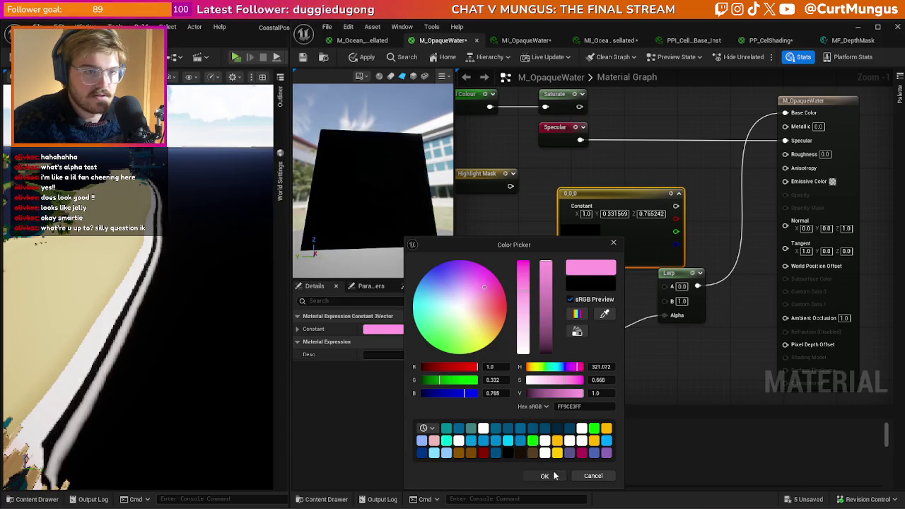
Set the upper constant to light pink and the lower constant to pale yellow
{"action": "left_click", "coordinate": [545, 475]}
{"action": "left_click", "coordinate": [505, 281]}
{"action": "left_click", "coordinate": [389, 329]}
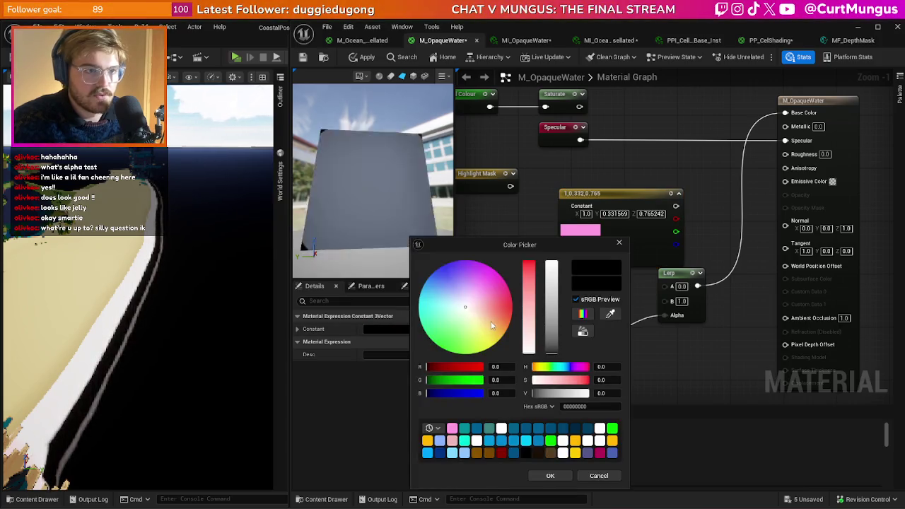
{"action": "left_click", "coordinate": [481, 329]}
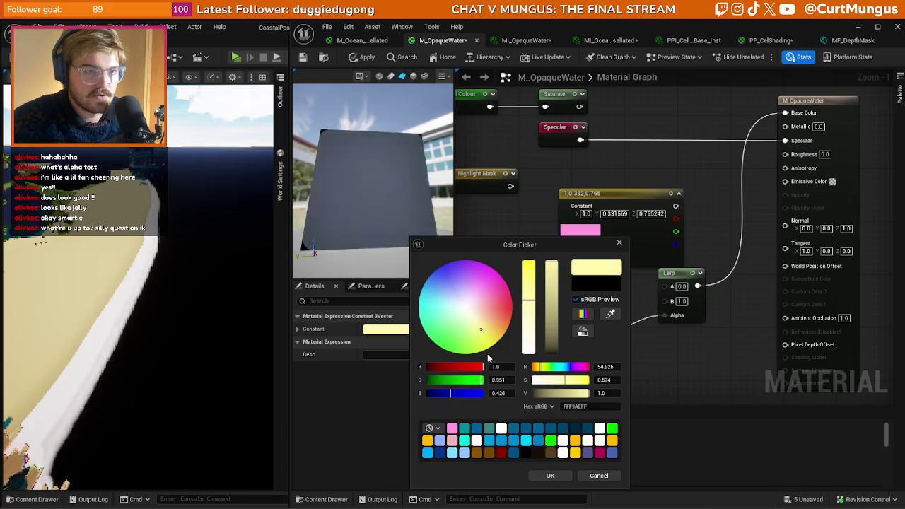
{"action": "left_click", "coordinate": [550, 476]}
Wire the pink constant into Lerp A and the yellow into Lerp B, then apply
{"action": "mouse_move", "coordinate": [676, 205]}
{"action": "left_mouse_down"}
{"action": "mouse_move", "coordinate": [658, 281]}
{"action": "mouse_move", "coordinate": [672, 285]}
{"action": "left_mouse_up"}
{"action": "left_click_drag", "start_coordinate": [577, 266], "coordinate": [676, 297]}
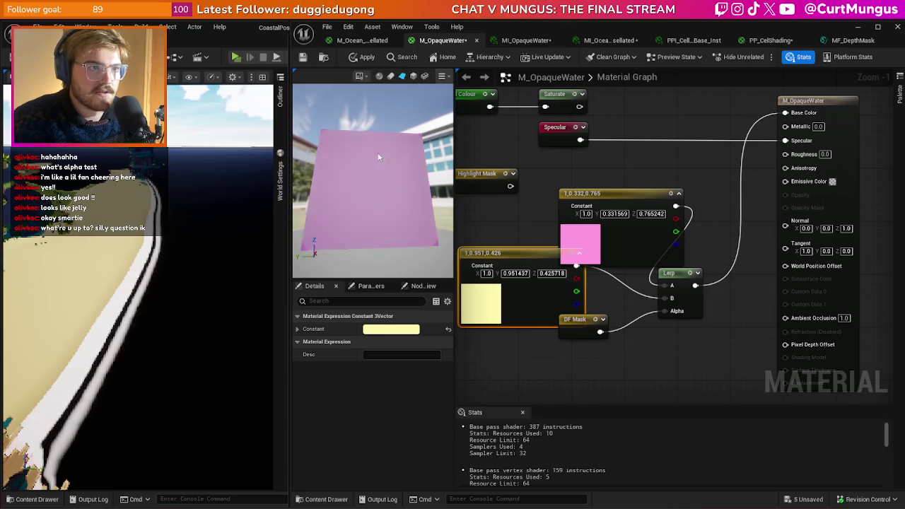
{"action": "key", "text": "ctrl+s"}
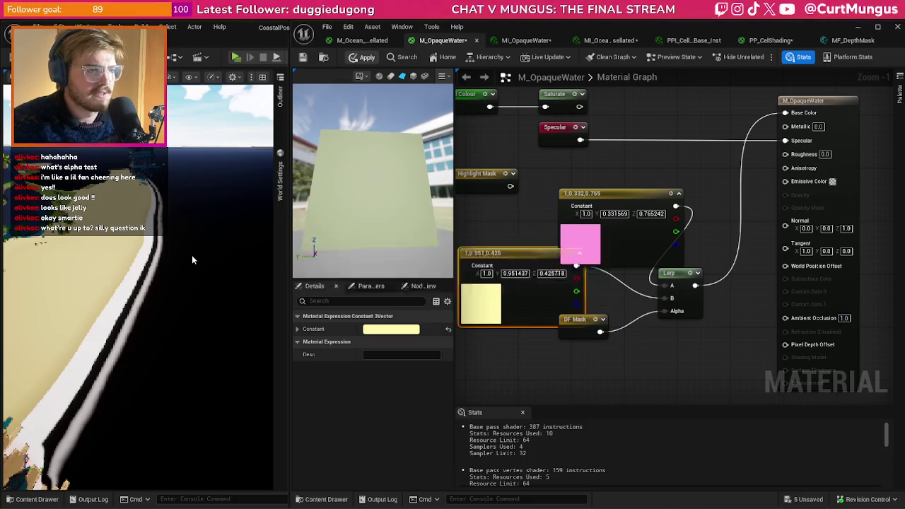
{"action": "left_click_drag", "start_coordinate": [217, 235], "coordinate": [217, 236]}
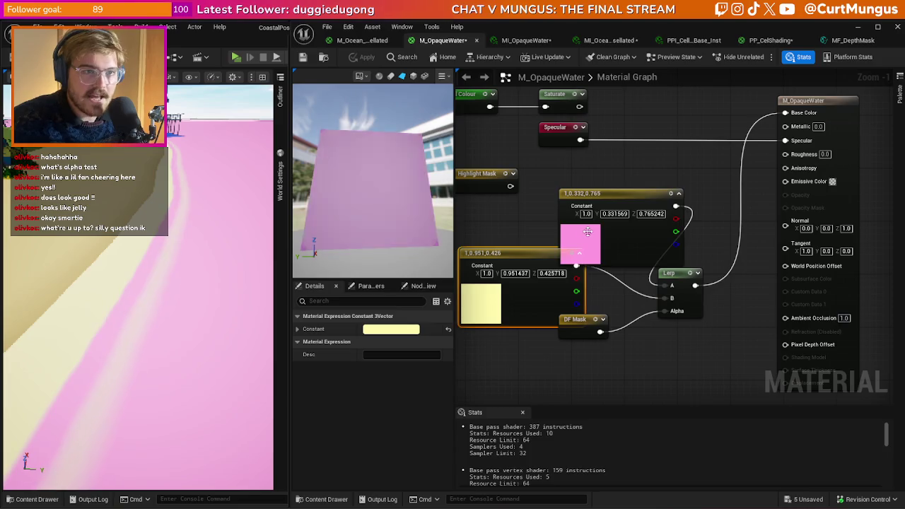
Reposition the pink and yellow constant nodes in the graph
{"action": "left_click_drag", "start_coordinate": [601, 193], "coordinate": [574, 167]}
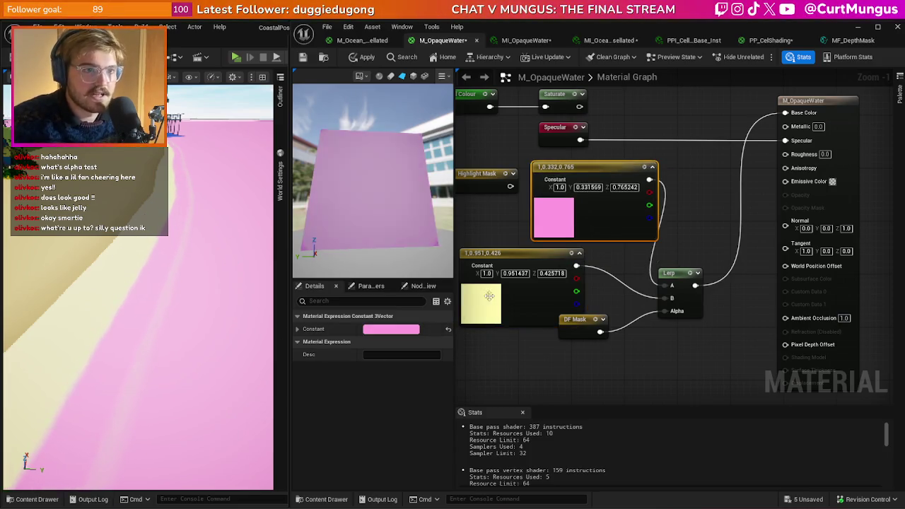
{"action": "left_click_drag", "start_coordinate": [495, 269], "coordinate": [466, 269]}
{"action": "left_click", "coordinate": [603, 353]}
Zoom out and box-select around the graph to locate the debug colour nodes
{"action": "scroll", "coordinate": [607, 350], "scroll_direction": "down", "scroll_amount": 1}
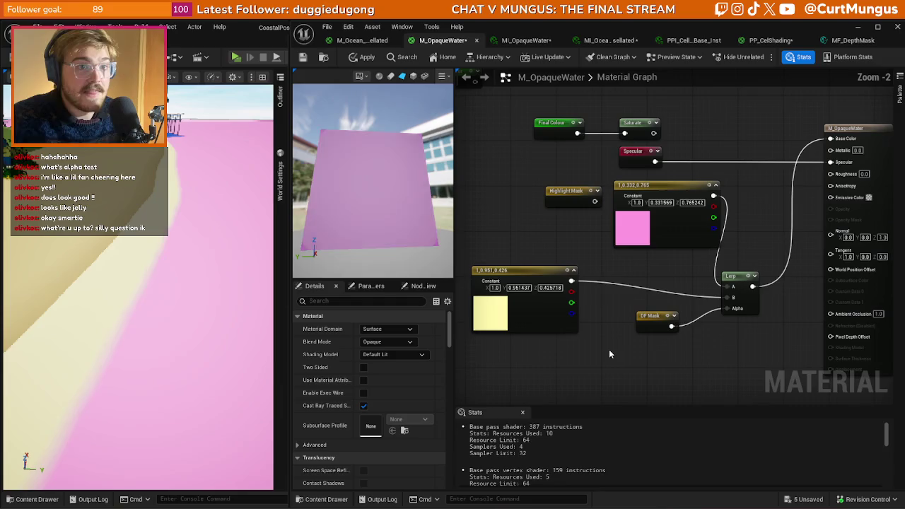
{"action": "scroll", "coordinate": [644, 322], "scroll_direction": "down", "scroll_amount": 7}
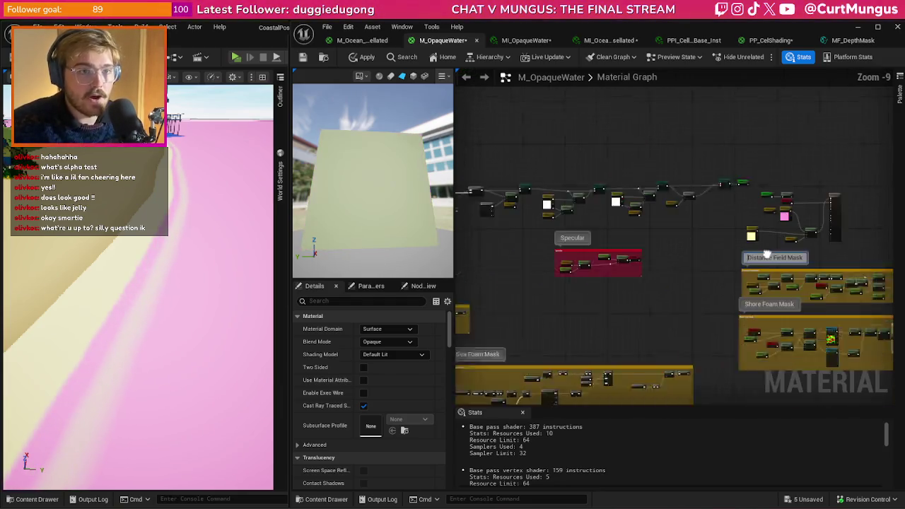
{"action": "mouse_move", "coordinate": [799, 319]}
{"action": "left_mouse_down"}
{"action": "mouse_move", "coordinate": [526, 251]}
{"action": "mouse_move", "coordinate": [514, 227]}
{"action": "mouse_move", "coordinate": [755, 307]}
{"action": "left_mouse_up"}
{"action": "left_click", "coordinate": [677, 283]}
{"action": "mouse_move", "coordinate": [481, 180]}
{"action": "left_mouse_down"}
{"action": "mouse_move", "coordinate": [826, 213]}
{"action": "mouse_move", "coordinate": [742, 246]}
{"action": "left_mouse_up"}
{"action": "left_click", "coordinate": [742, 245]}
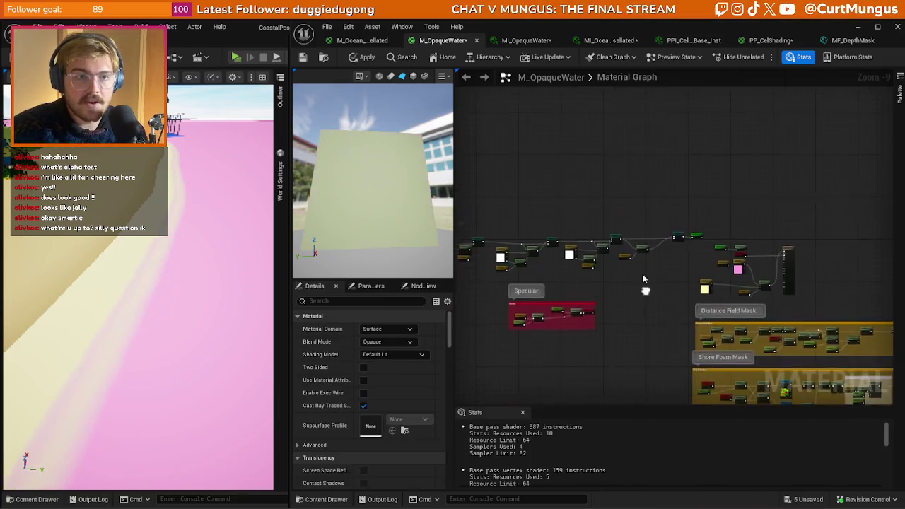
{"action": "scroll", "coordinate": [643, 269], "scroll_direction": "up", "scroll_amount": 8}
Pan along the chain to view Shore Colour, Shore Foam Colour and Sea Foam nodes
{"action": "left_click_drag", "start_coordinate": [495, 198], "coordinate": [582, 188]}
{"action": "scroll", "coordinate": [718, 141], "scroll_direction": "down", "scroll_amount": 6}
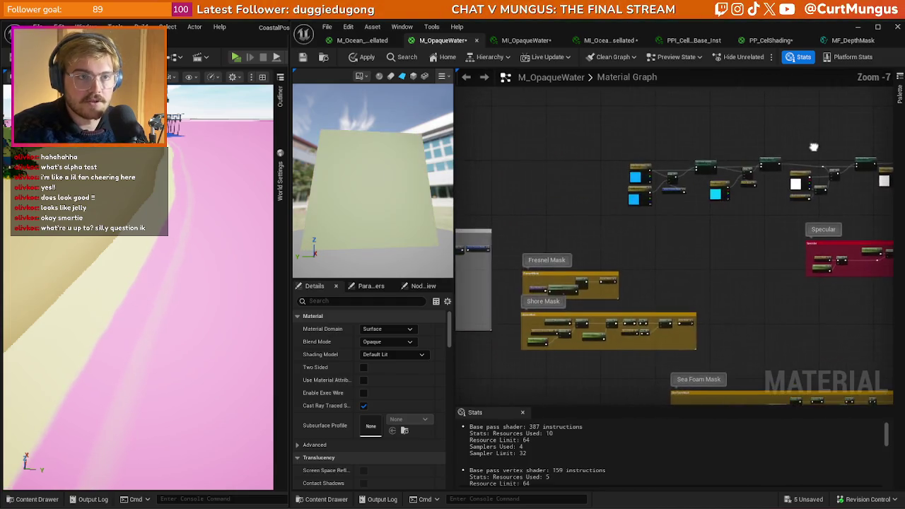
{"action": "scroll", "coordinate": [667, 218], "scroll_direction": "up", "scroll_amount": 6}
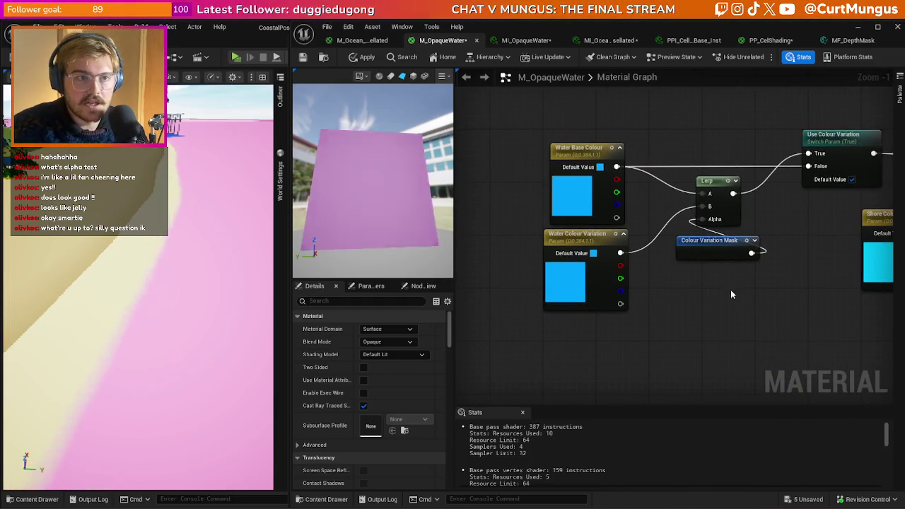
{"action": "left_click_drag", "start_coordinate": [539, 121], "coordinate": [701, 205]}
{"action": "left_click_drag", "start_coordinate": [690, 339], "coordinate": [592, 300]}
{"action": "mouse_move", "coordinate": [711, 306]}
{"action": "left_mouse_down"}
{"action": "mouse_move", "coordinate": [591, 302]}
{"action": "mouse_move", "coordinate": [451, 316]}
{"action": "left_mouse_up"}
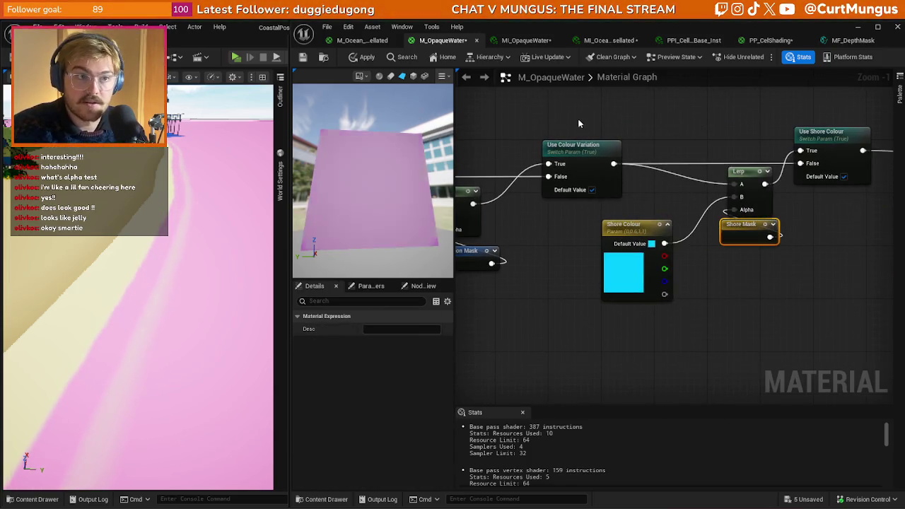
{"action": "left_click_drag", "start_coordinate": [638, 296], "coordinate": [541, 289]}
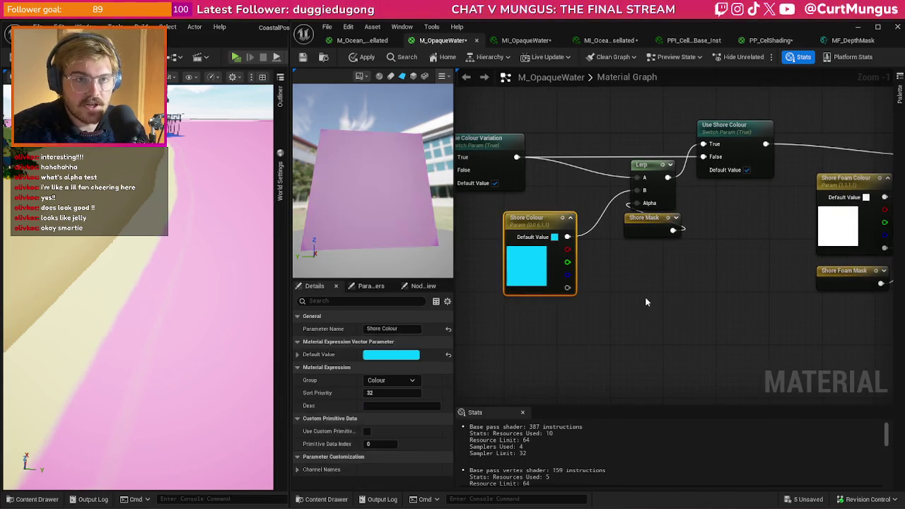
{"action": "left_click_drag", "start_coordinate": [837, 235], "coordinate": [627, 249]}
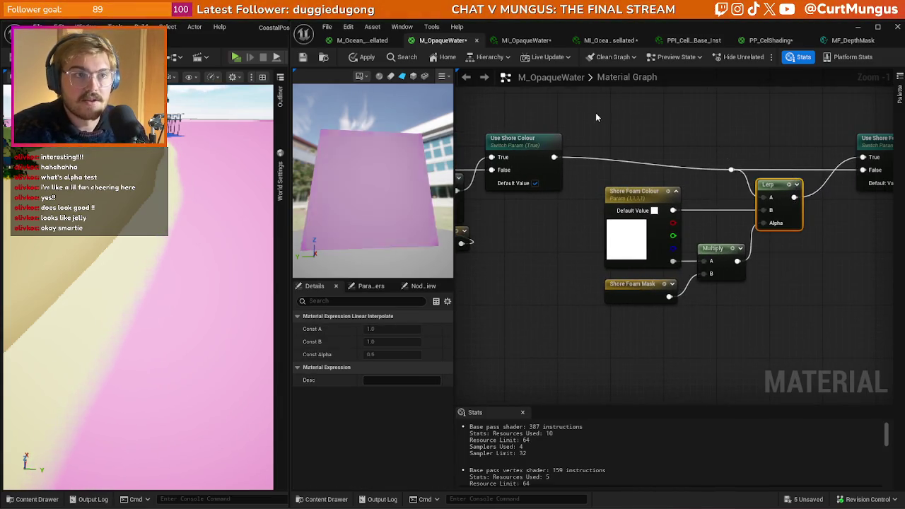
{"action": "left_click", "coordinate": [523, 139]}
{"action": "left_click", "coordinate": [623, 266]}
{"action": "left_click_drag", "start_coordinate": [623, 265], "coordinate": [552, 260]}
{"action": "scroll", "coordinate": [586, 212], "scroll_direction": "down", "scroll_amount": 2}
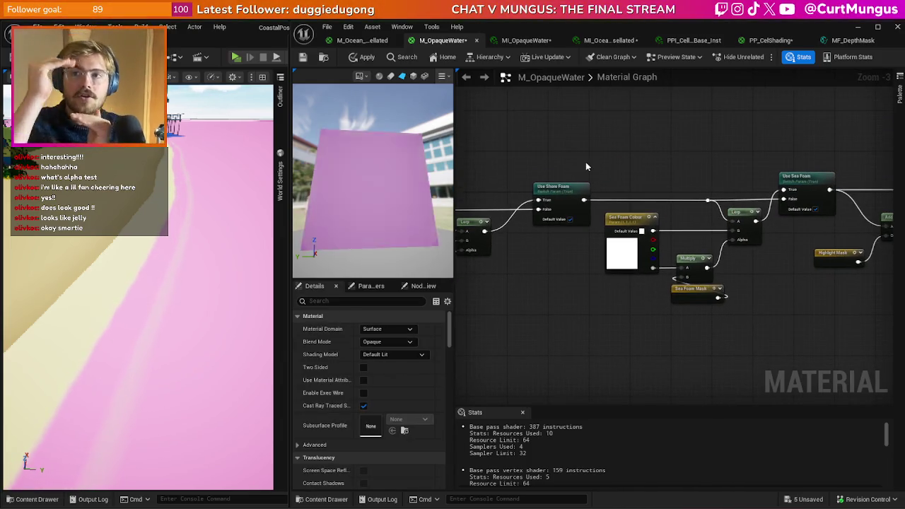
{"action": "scroll", "coordinate": [676, 145], "scroll_direction": "down", "scroll_amount": 4}
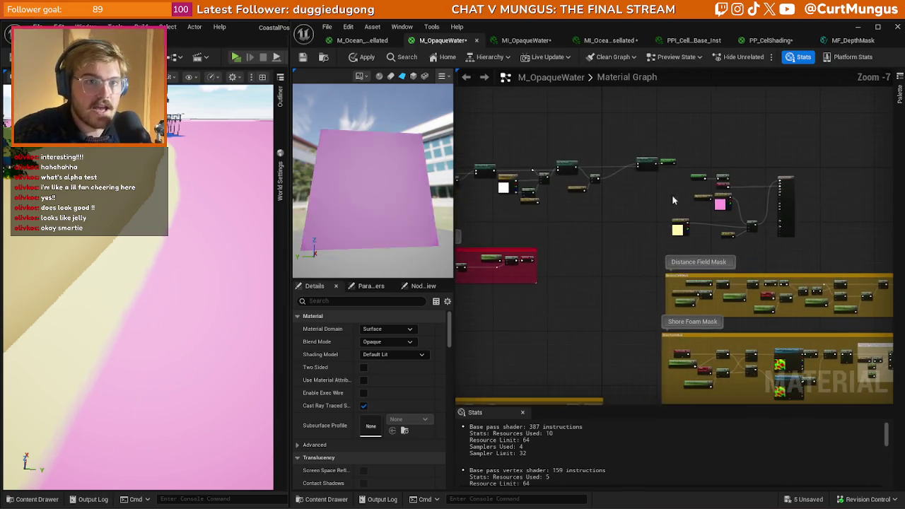
{"action": "scroll", "coordinate": [707, 212], "scroll_direction": "up", "scroll_amount": 2}
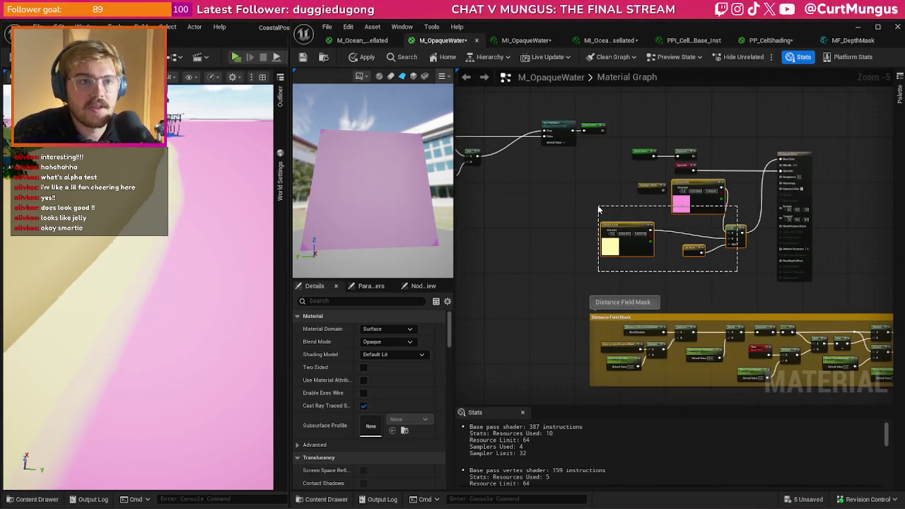
Delete the pink and yellow debug constant nodes
{"action": "left_click_drag", "start_coordinate": [595, 195], "coordinate": [594, 190]}
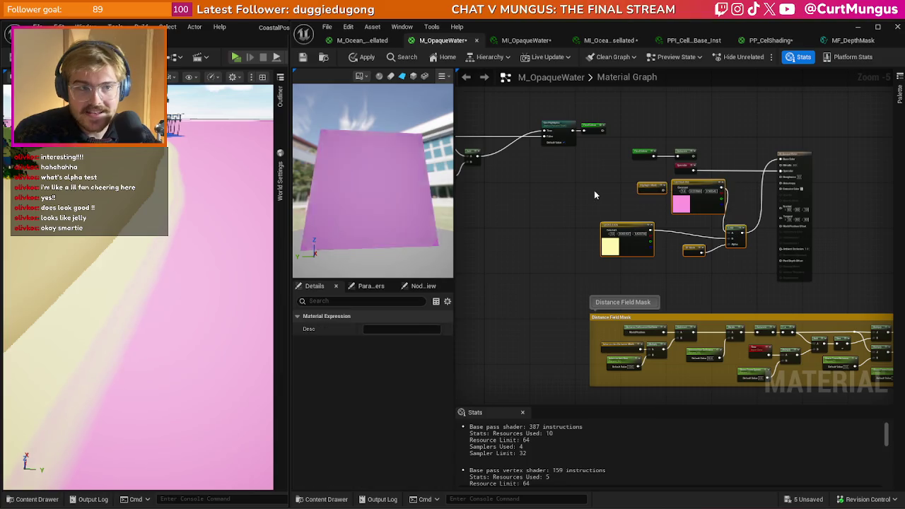
{"action": "key", "text": "Delete"}
{"action": "scroll", "coordinate": [720, 183], "scroll_direction": "up", "scroll_amount": 3}
Connect Final Colour to Emissive Color and apply the material
{"action": "mouse_move", "coordinate": [664, 128]}
{"action": "left_mouse_down"}
{"action": "mouse_move", "coordinate": [819, 150]}
{"action": "mouse_move", "coordinate": [855, 135]}
{"action": "left_mouse_up"}
{"action": "mouse_move", "coordinate": [587, 129]}
{"action": "left_mouse_down"}
{"action": "mouse_move", "coordinate": [808, 234]}
{"action": "mouse_move", "coordinate": [841, 192]}
{"action": "left_mouse_up"}
{"action": "left_click", "coordinate": [669, 195]}
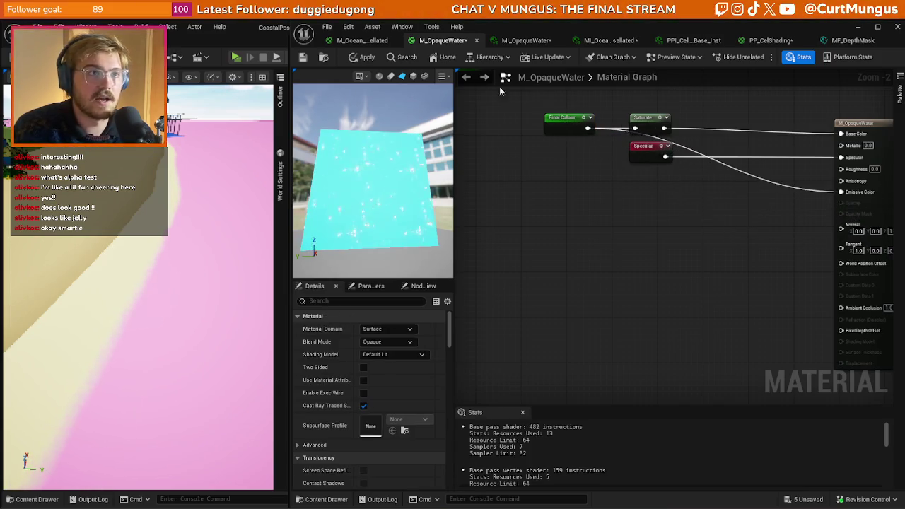
{"action": "key", "text": "ctrl+s"}
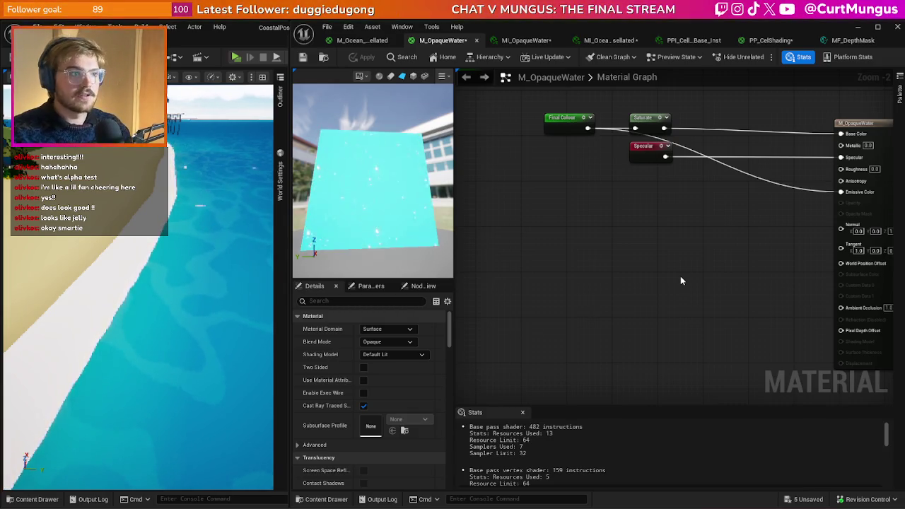
Move Specular beside the output, shift Final Colour and Saturate right, and apply
{"action": "scroll", "coordinate": [584, 239], "scroll_direction": "down", "scroll_amount": 1}
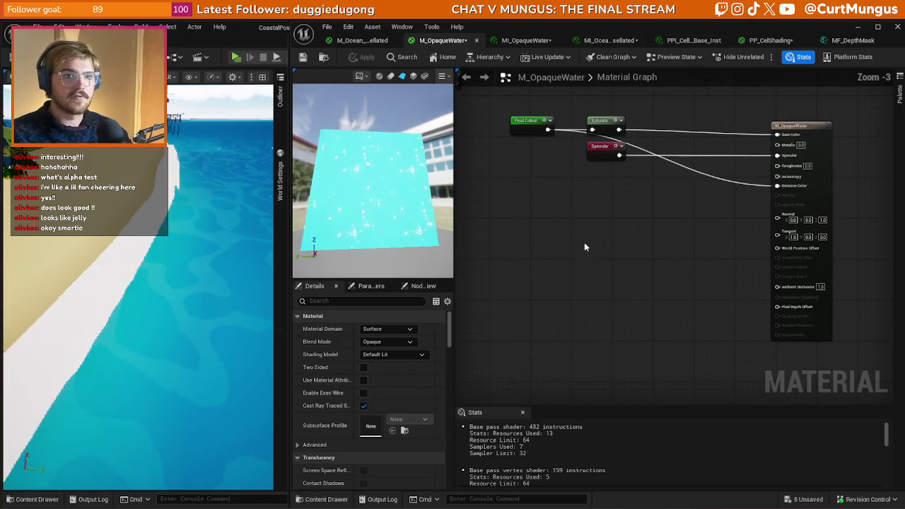
{"action": "left_click_drag", "start_coordinate": [629, 174], "coordinate": [760, 174]}
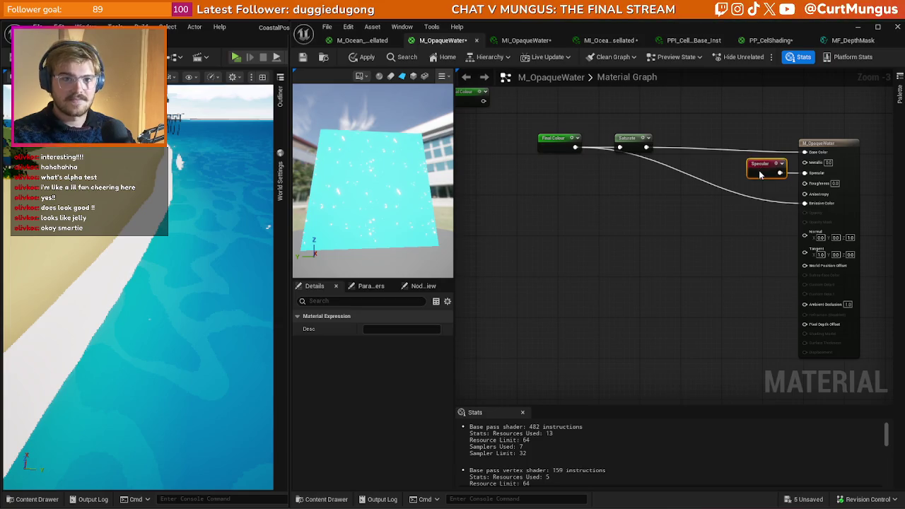
{"action": "left_click_drag", "start_coordinate": [621, 146], "coordinate": [682, 152]}
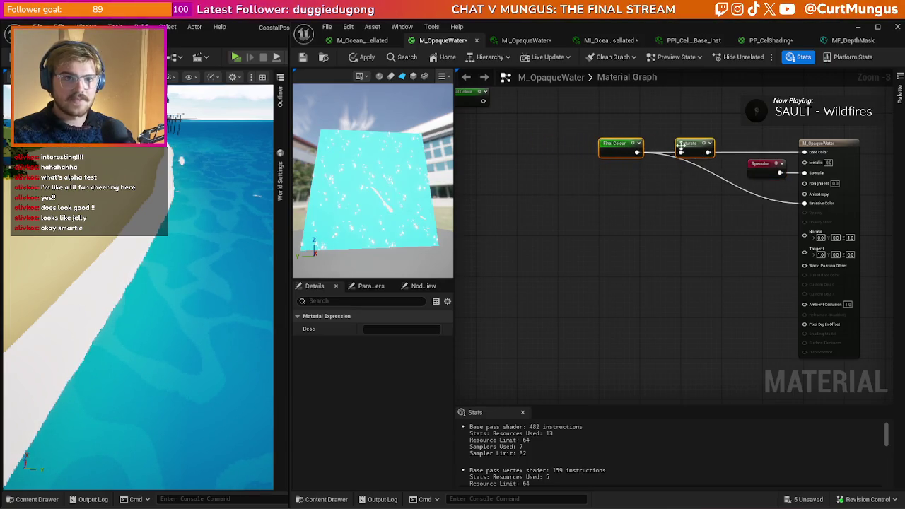
{"action": "left_click", "coordinate": [582, 197]}
{"action": "left_click", "coordinate": [203, 221]}
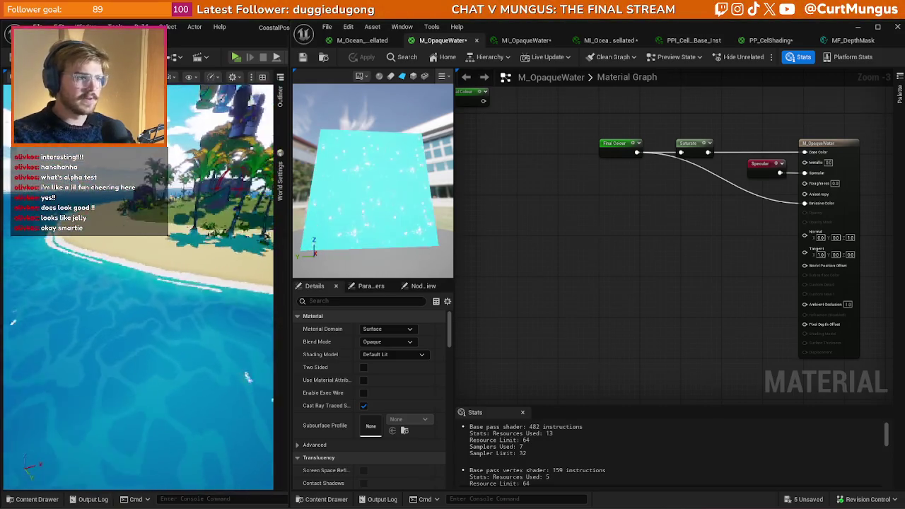
Switch the level viewport to the Optimization Viewmodes > Shader Complexity view
{"action": "left_click", "coordinate": [180, 76]}
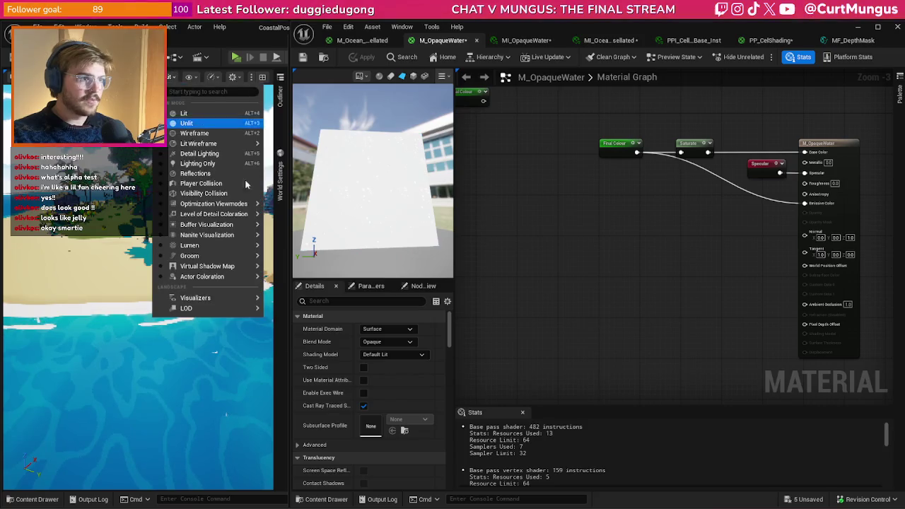
{"action": "mouse_move", "coordinate": [214, 236]}
{"action": "mouse_move", "coordinate": [241, 204]}
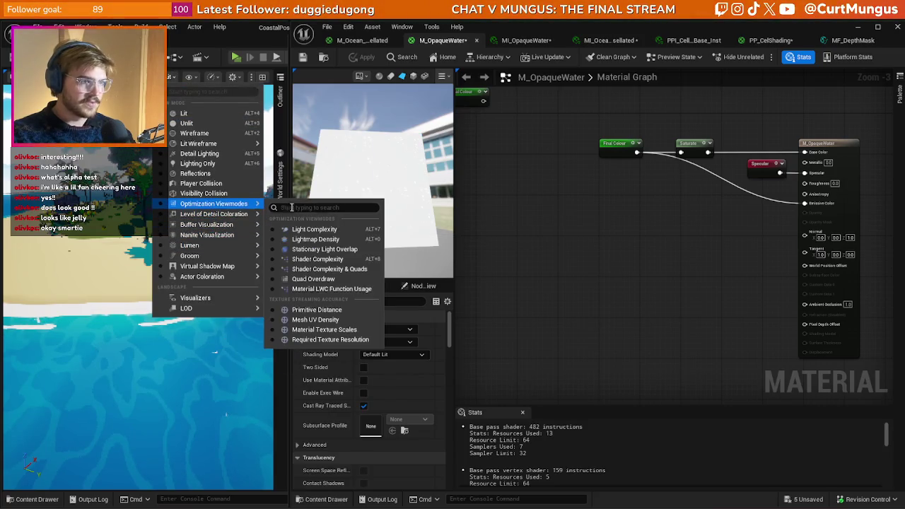
{"action": "left_click", "coordinate": [311, 259]}
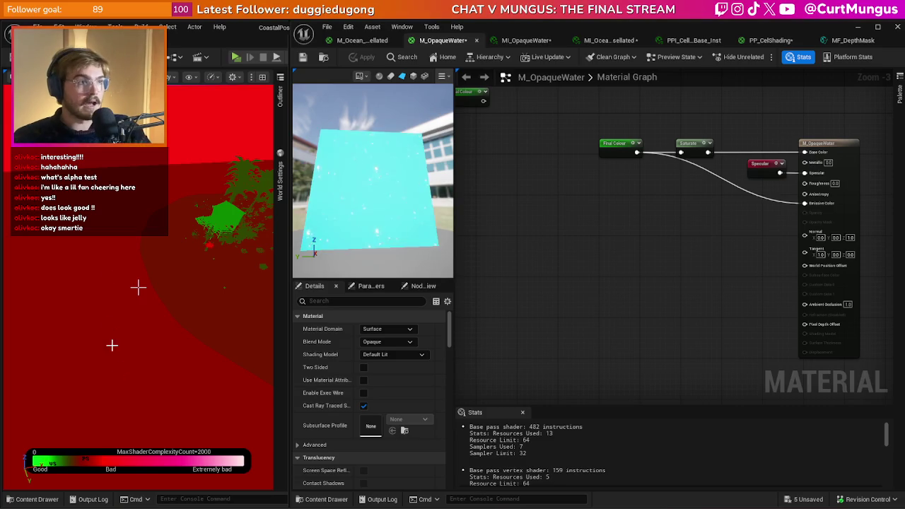
Return to Lit, play standalone, swim into the ocean and back to the beach, then stop
{"action": "left_click", "coordinate": [162, 76]}
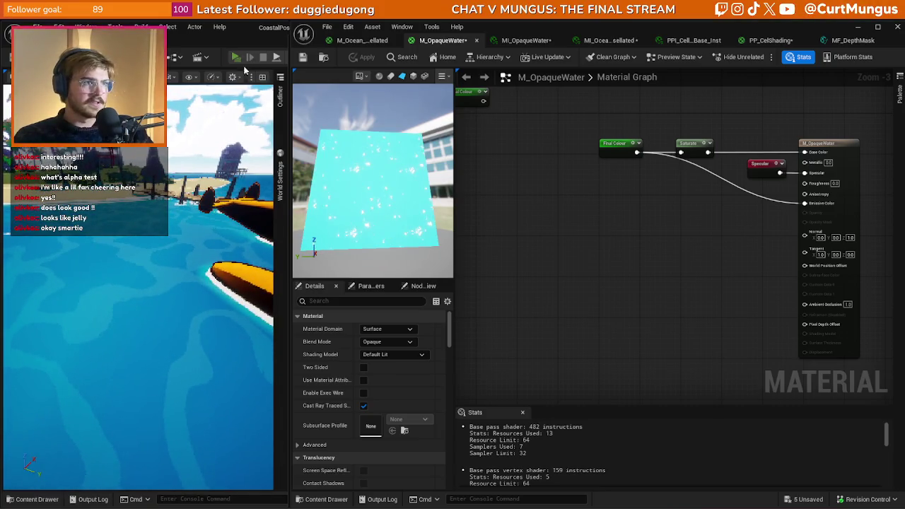
{"action": "left_click", "coordinate": [244, 67]}
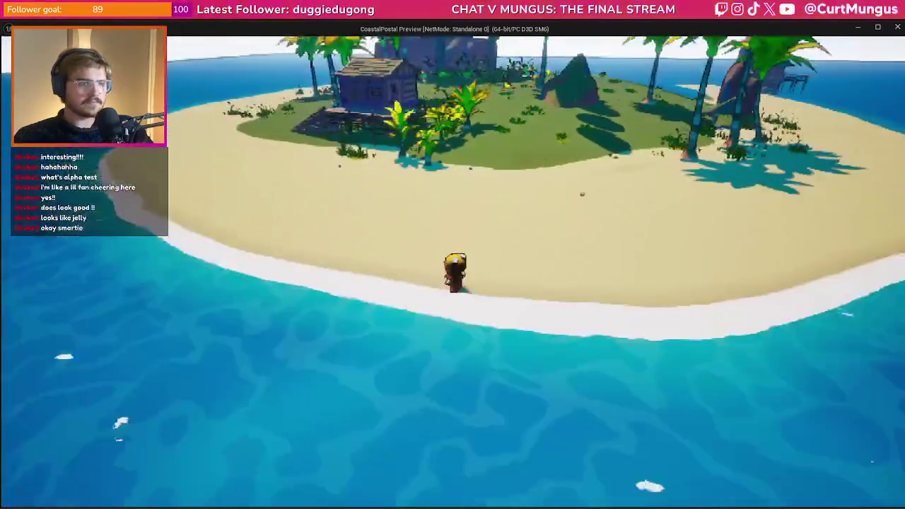
{"action": "key", "text": "s"}
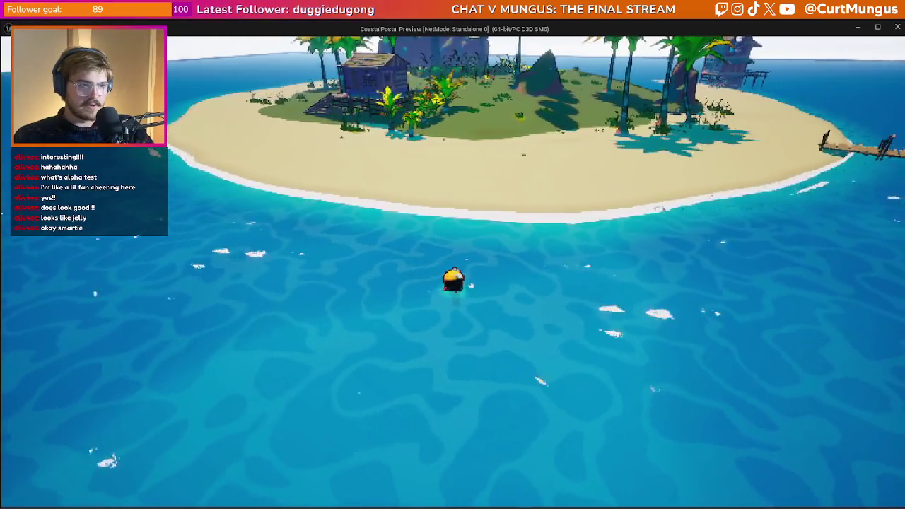
{"action": "key", "text": "w"}
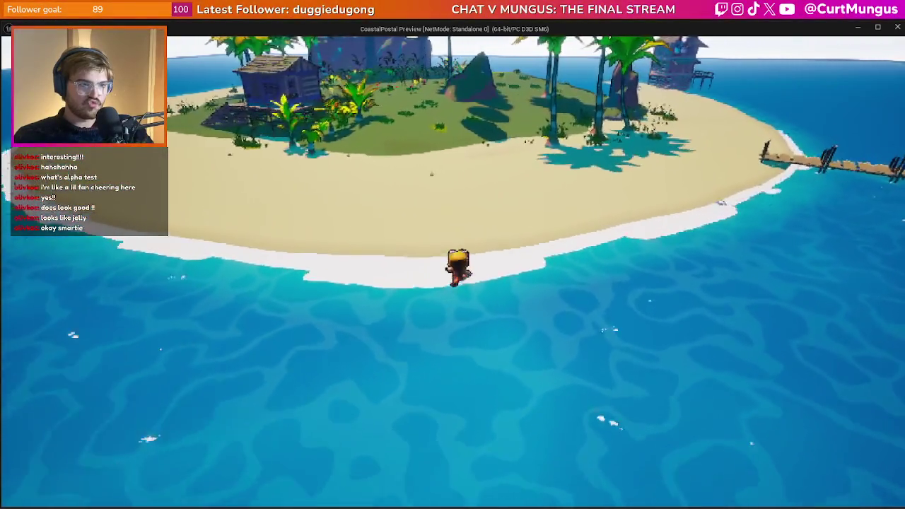
{"action": "key", "text": "Escape"}
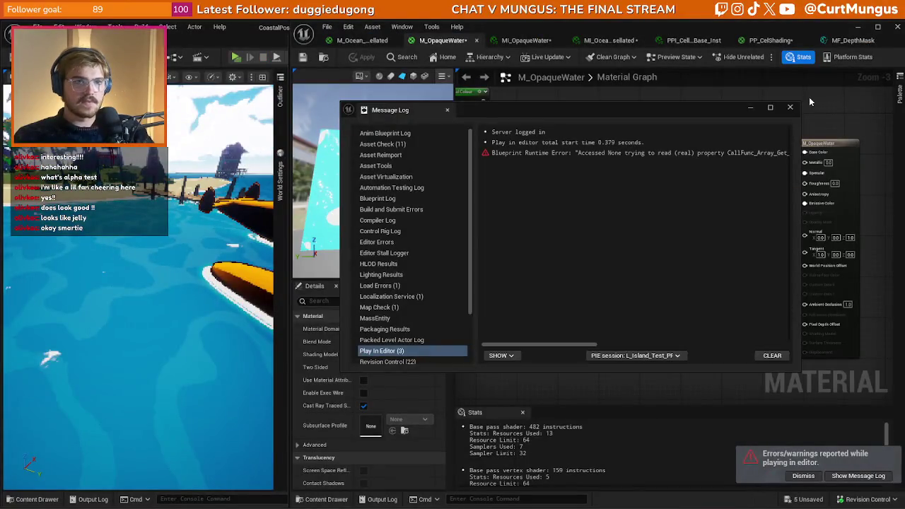
Close the Message Log, dismiss the play errors notice, and reframe the material graph
{"action": "left_click", "coordinate": [790, 108]}
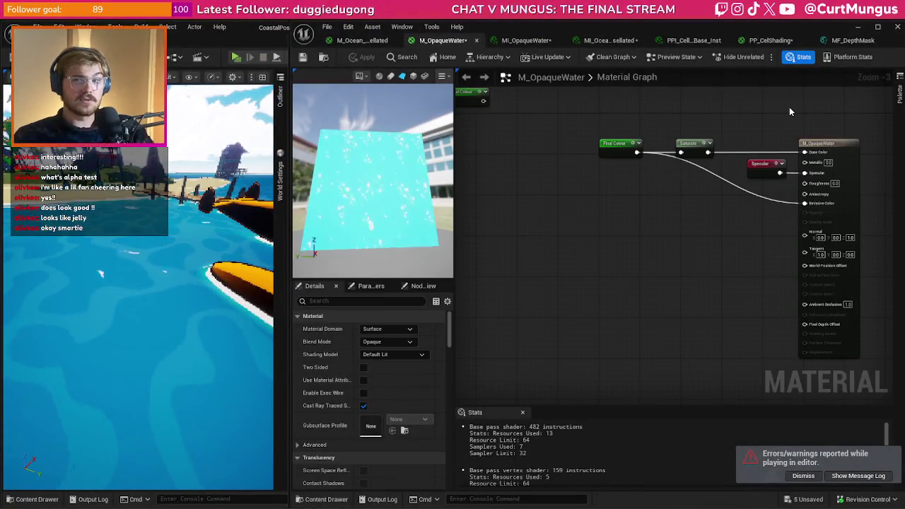
{"action": "left_click", "coordinate": [806, 475]}
{"action": "left_click_drag", "start_coordinate": [691, 264], "coordinate": [675, 286]}
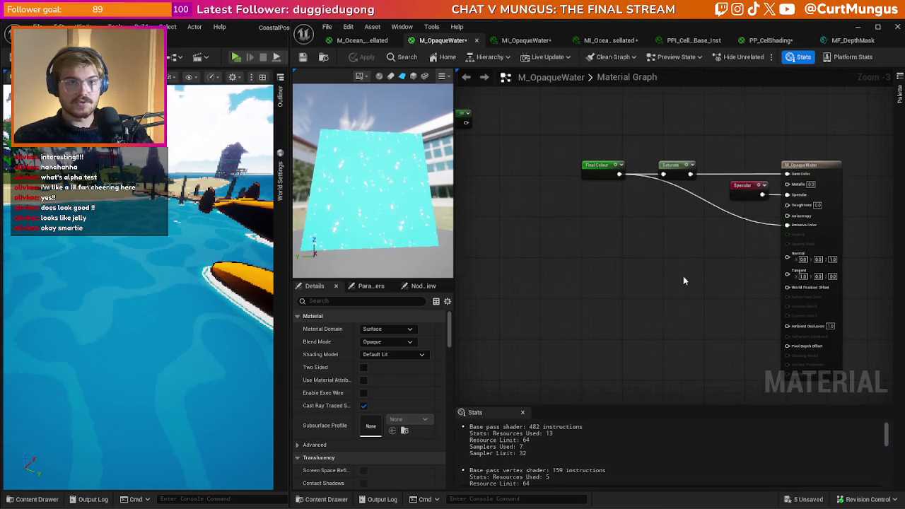
{"action": "scroll", "coordinate": [629, 258], "scroll_direction": "down", "scroll_amount": 7}
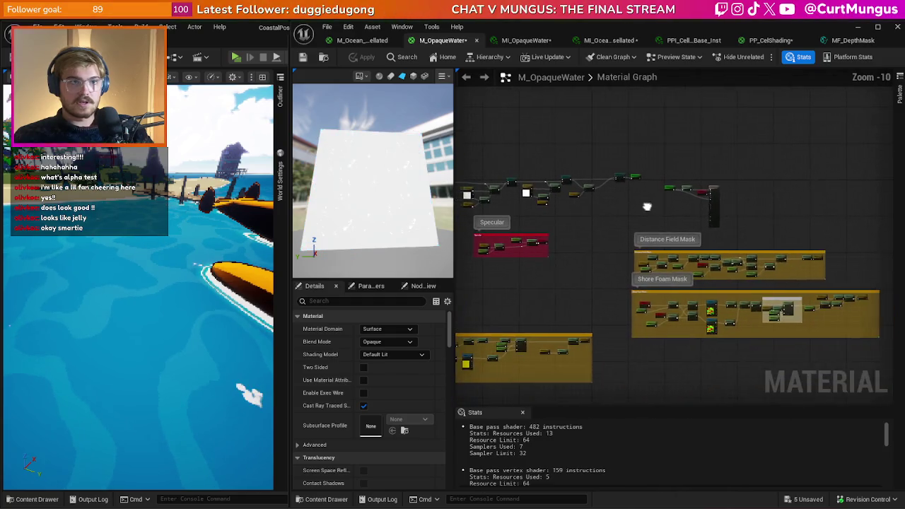
{"action": "left_click_drag", "start_coordinate": [647, 207], "coordinate": [659, 206]}
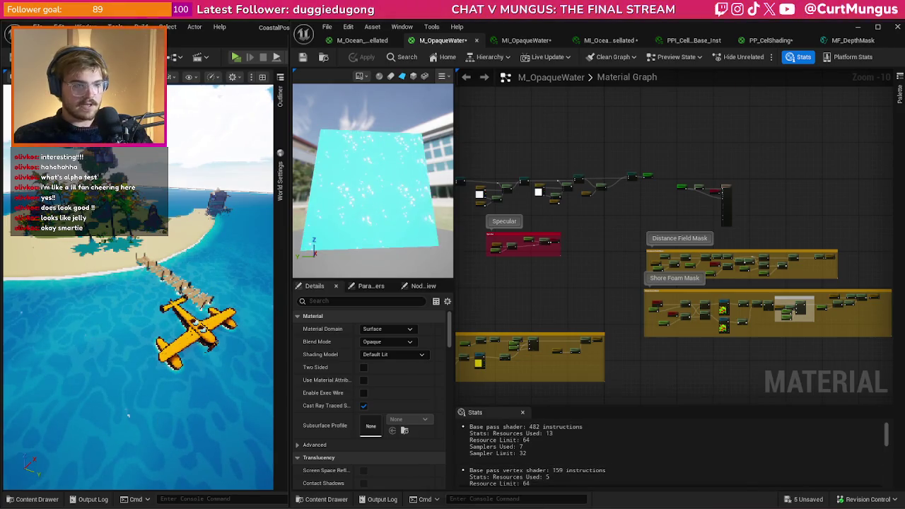
Switch to the Notepad to-do list at the Optimize Water Shader line
{"action": "key", "text": "alt+Tab"}
{"action": "key", "text": "Down"}
{"action": "key", "text": "Left"}
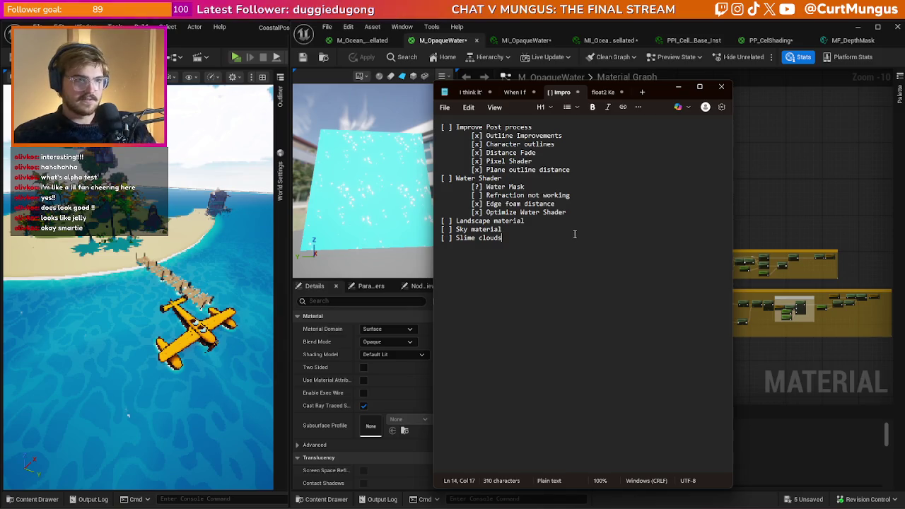
Move through the to-do list down to the post-process items
{"action": "left_click", "coordinate": [523, 203]}
{"action": "type", "text": "-"}
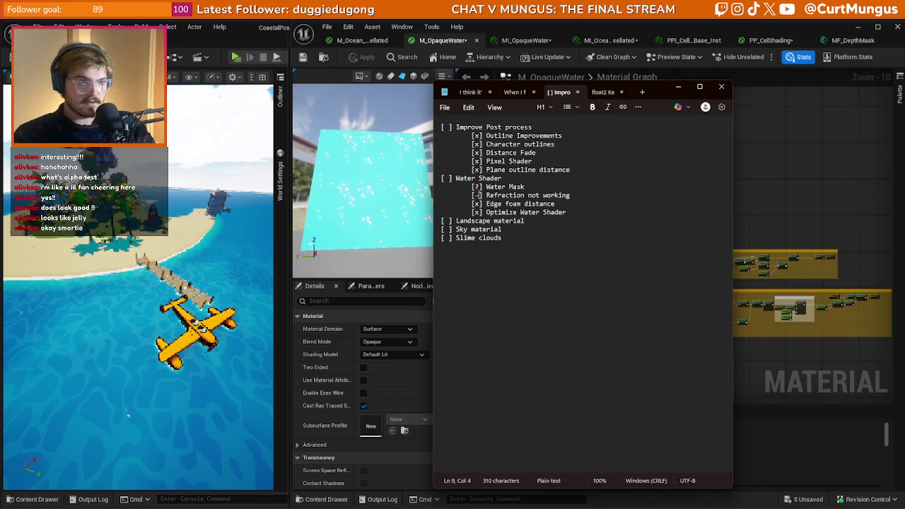
{"action": "left_click", "coordinate": [572, 213]}
{"action": "left_click", "coordinate": [525, 237]}
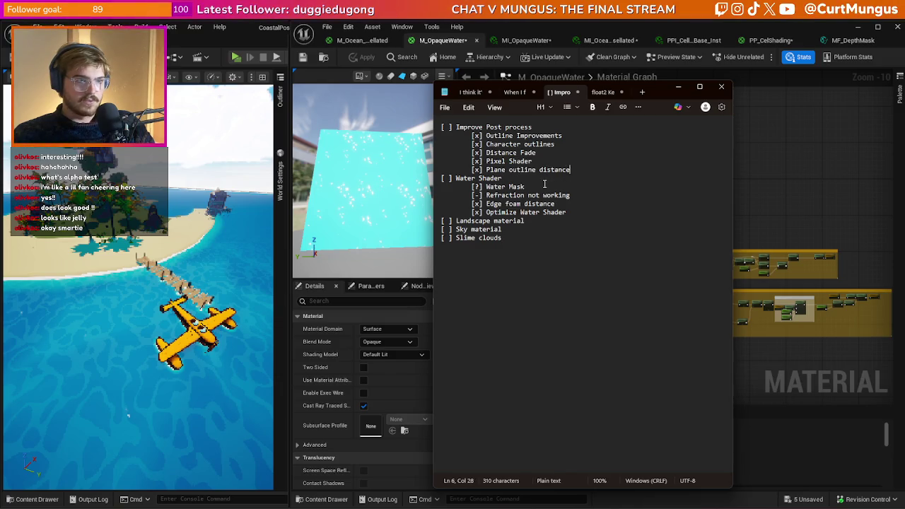
{"action": "left_click", "coordinate": [584, 162]}
Add an indented 'Water Outlines' item under Plane outline distance and minimize Notepad
{"action": "key", "text": "Return"}
{"action": "key", "text": "Tab"}
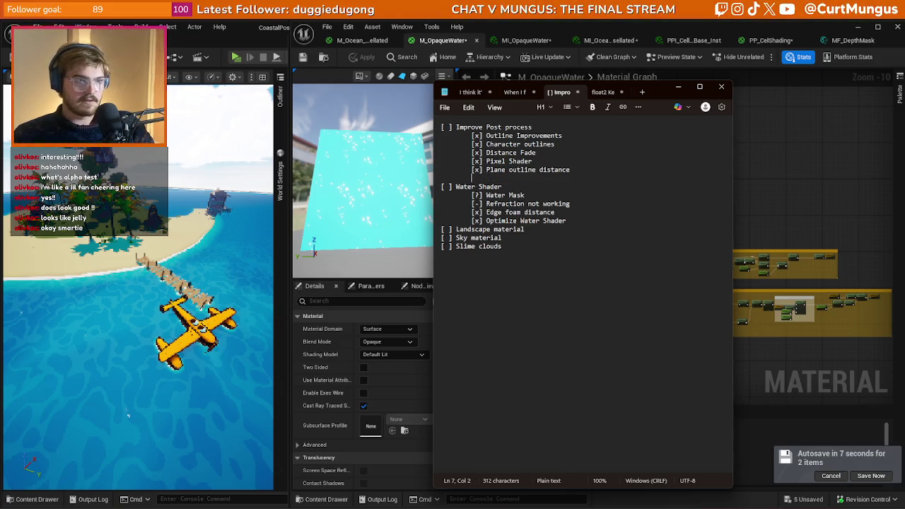
{"action": "type", "text": "Water "}
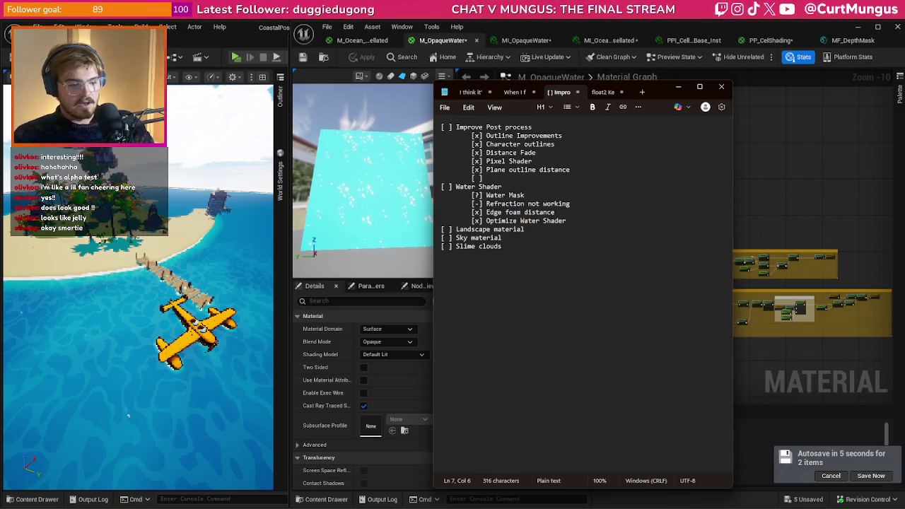
{"action": "type", "text": "Oult"}
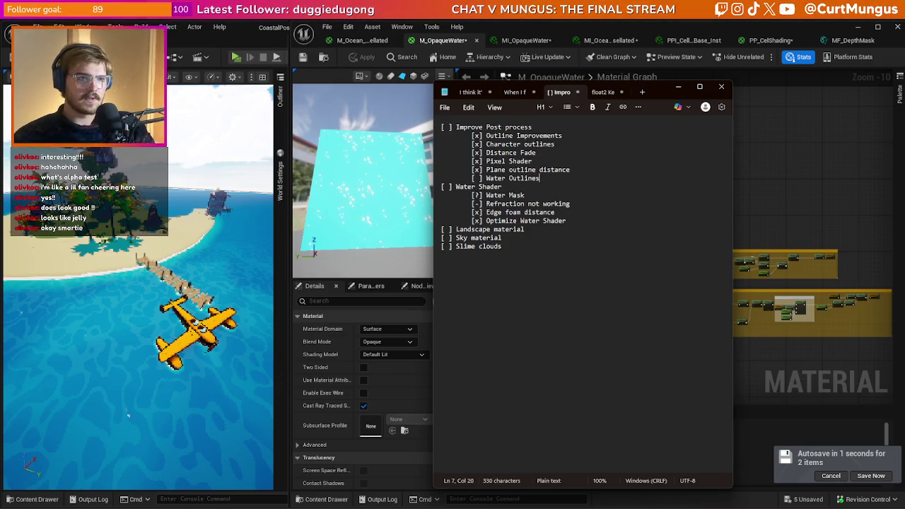
{"action": "left_click", "coordinate": [679, 87]}
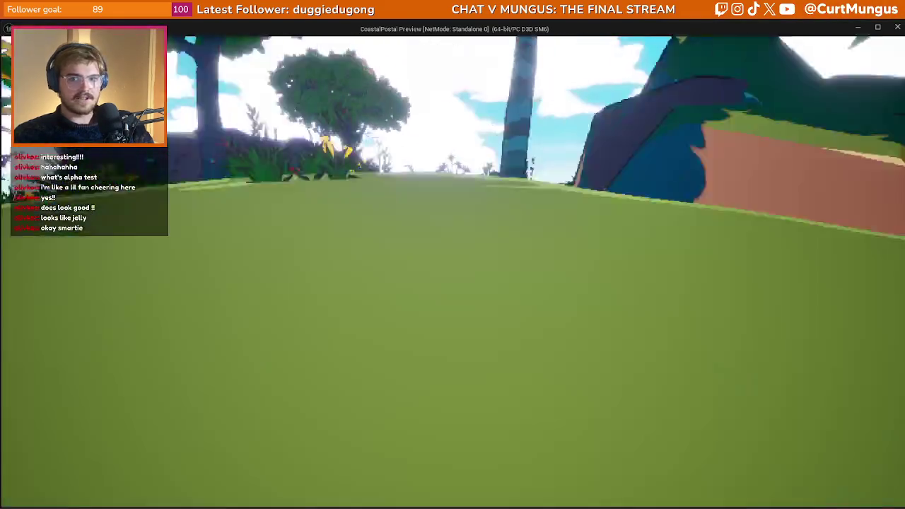
Swim out from the island, dive, then swim back past the dock onto the beach
{"action": "key", "text": "s"}
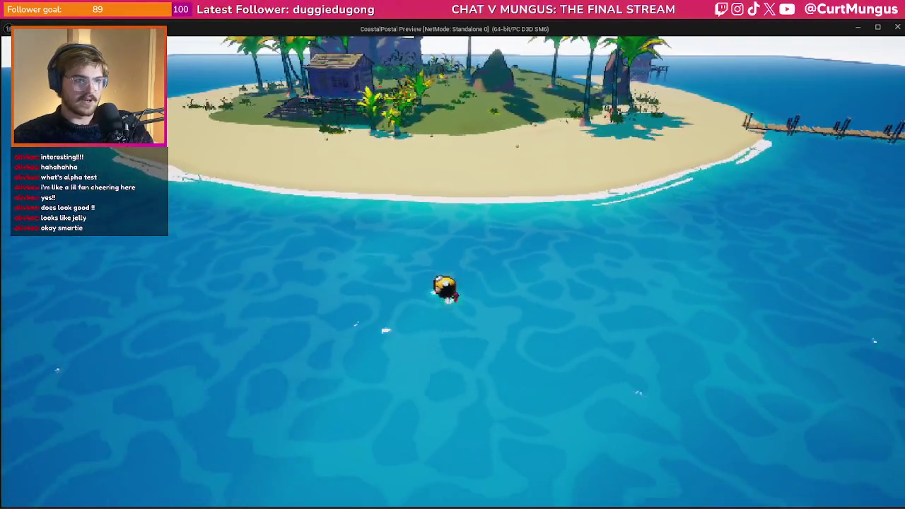
{"action": "key", "text": "s"}
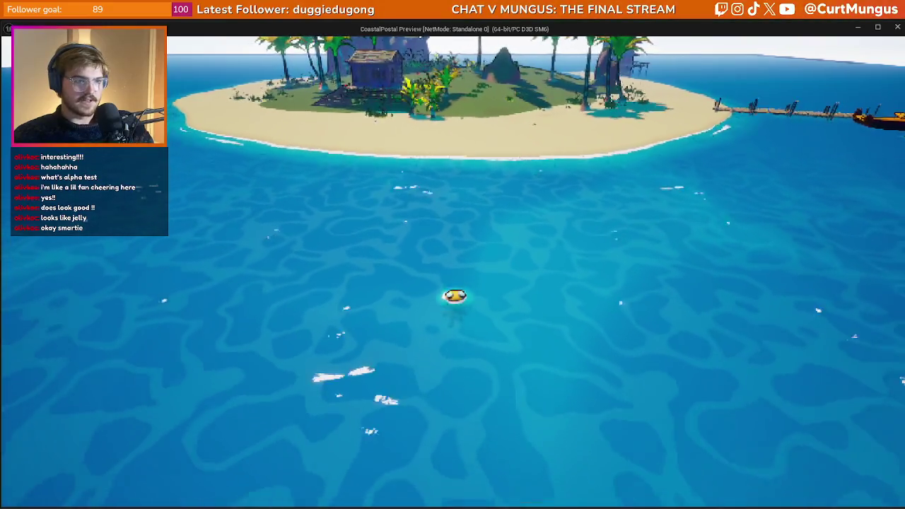
{"action": "key", "text": "ctrl"}
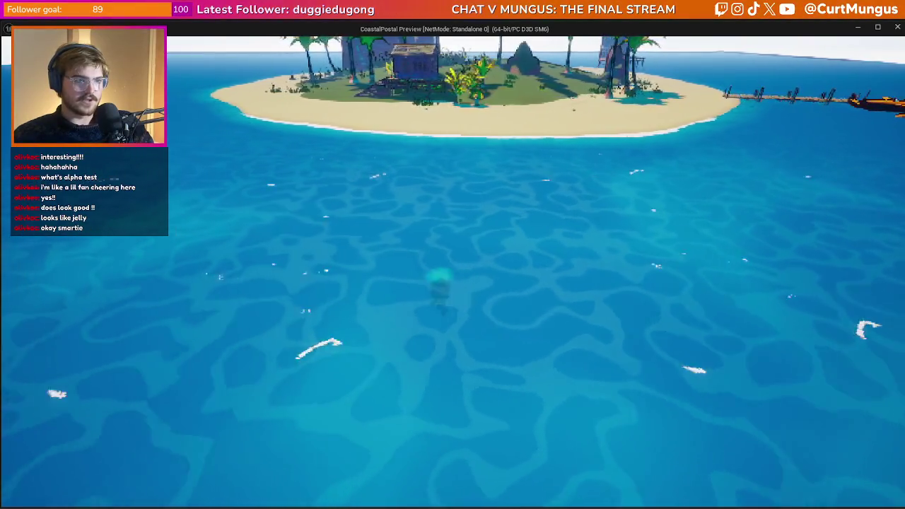
{"action": "key", "text": "w"}
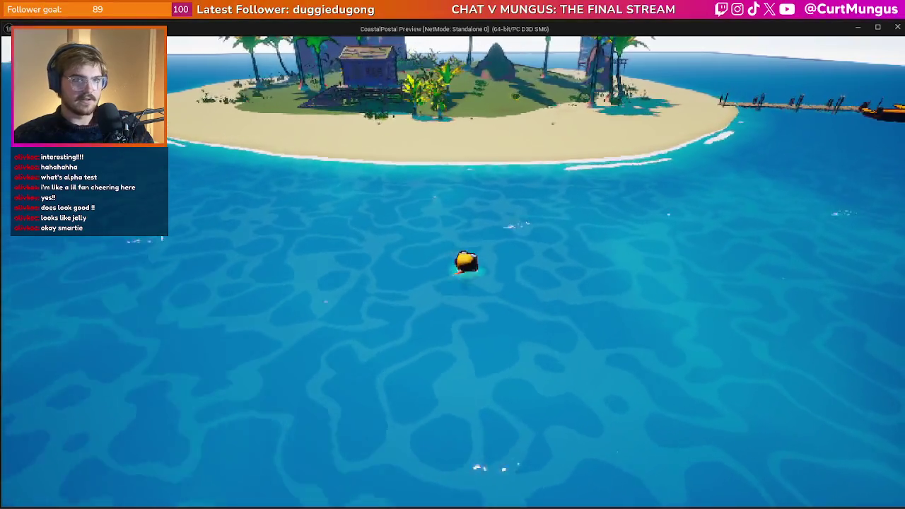
{"action": "key", "text": "w"}
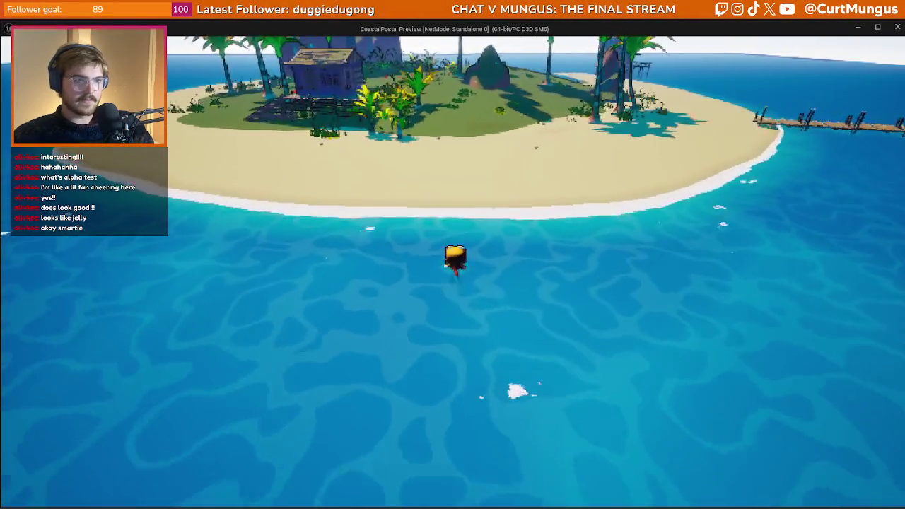
{"action": "key", "text": "s"}
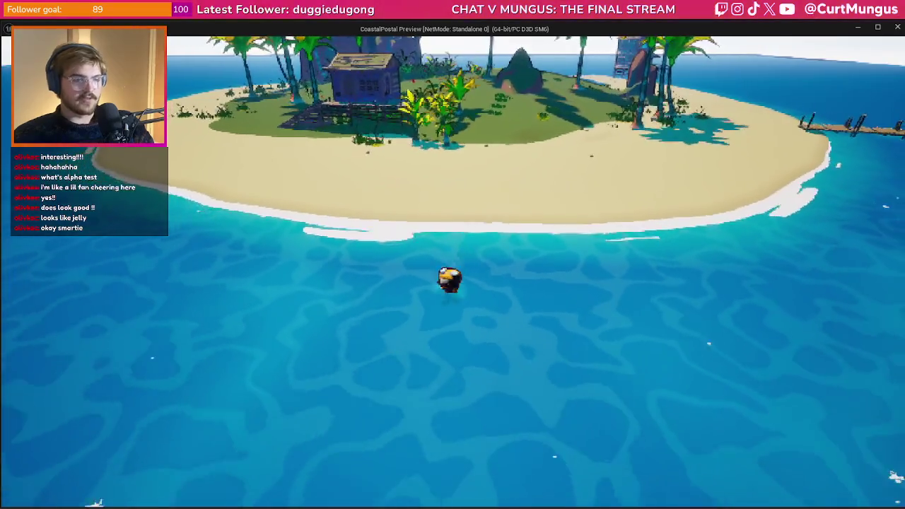
{"action": "key", "text": "s"}
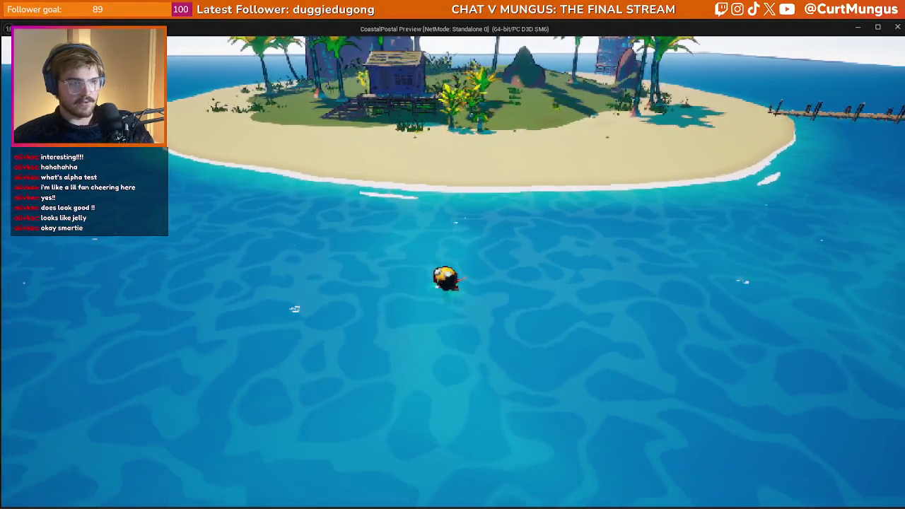
{"action": "key", "text": "w"}
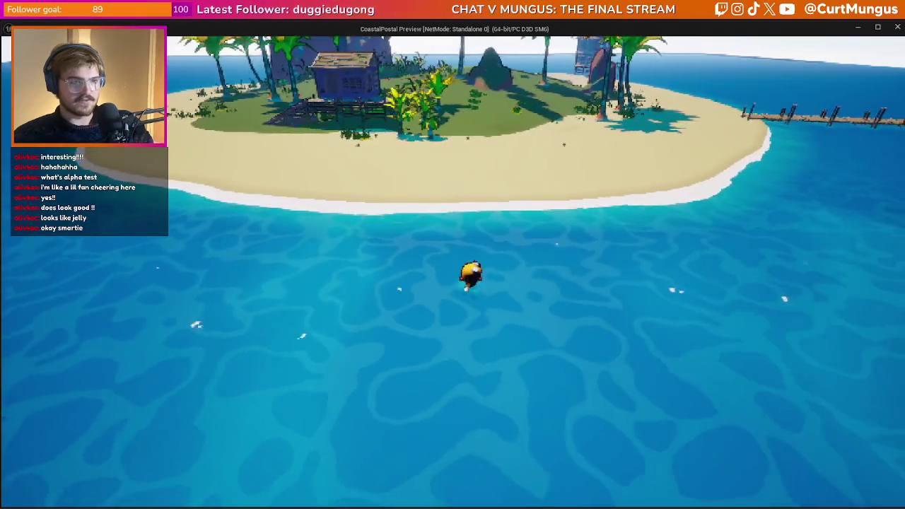
{"action": "key", "text": "d"}
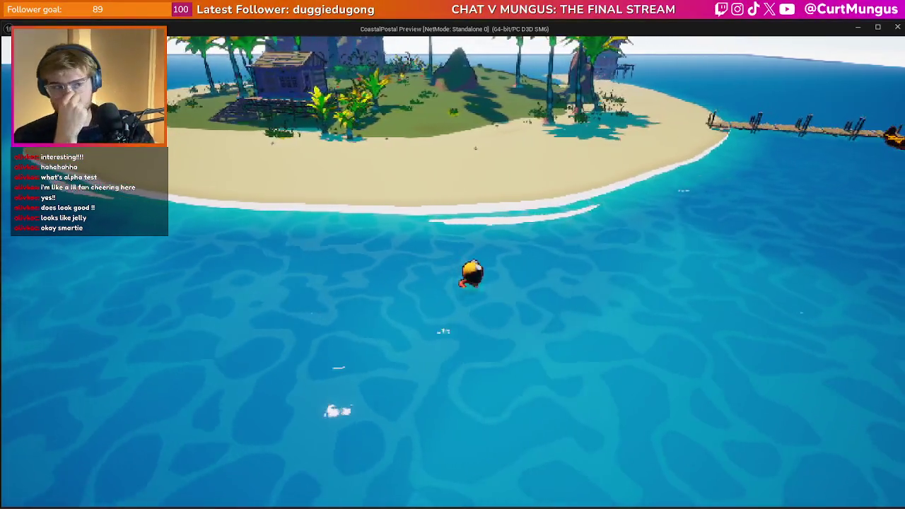
{"action": "key", "text": "d"}
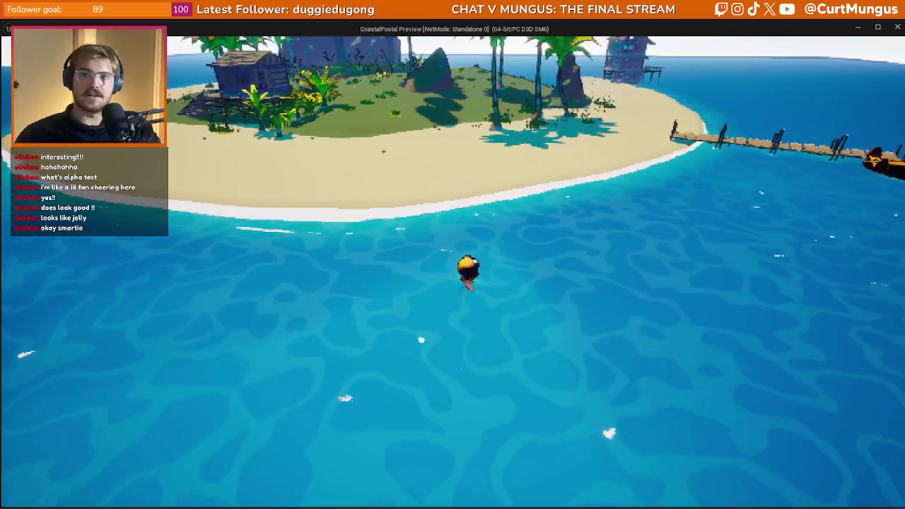
{"action": "key", "text": "w"}
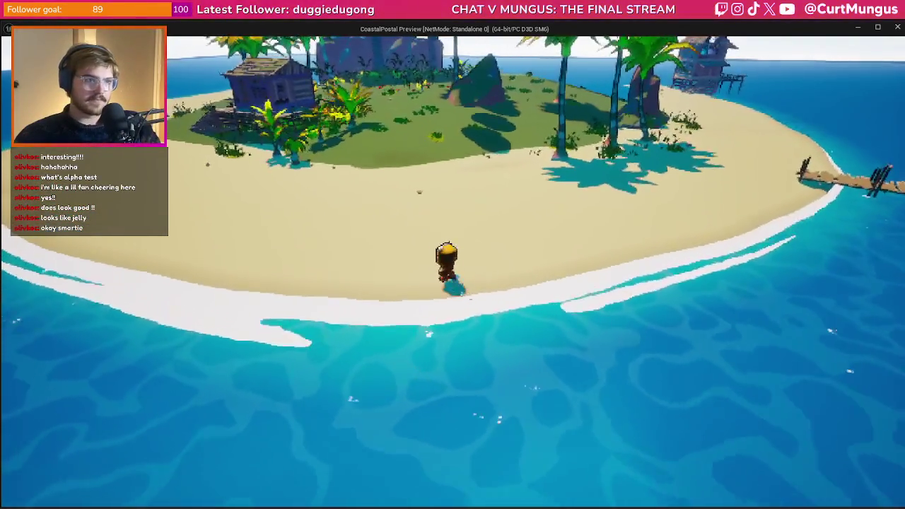
{"action": "key", "text": "s"}
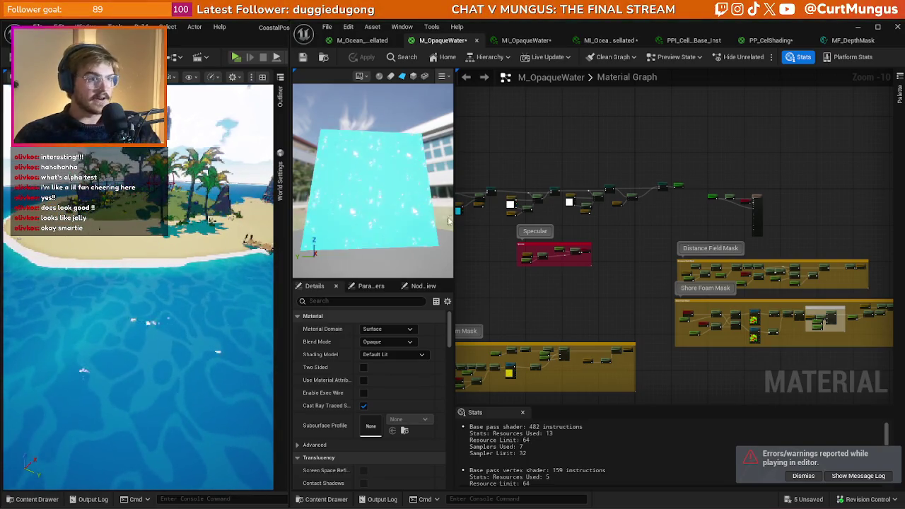
Close the M_OpaqueWater editor, applying the MF_DepthMask changes and keeping all edits
{"action": "left_click_drag", "start_coordinate": [569, 150], "coordinate": [613, 146]}
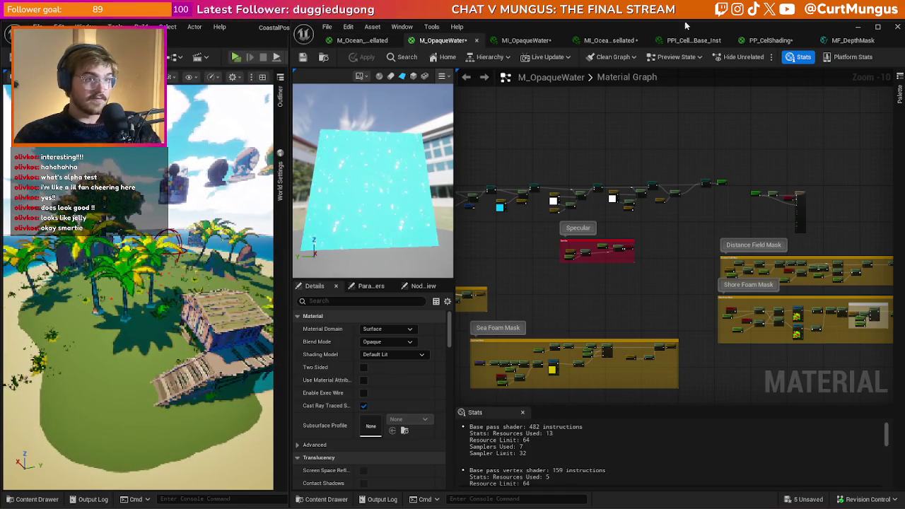
{"action": "left_click", "coordinate": [896, 28]}
{"action": "left_click", "coordinate": [501, 296]}
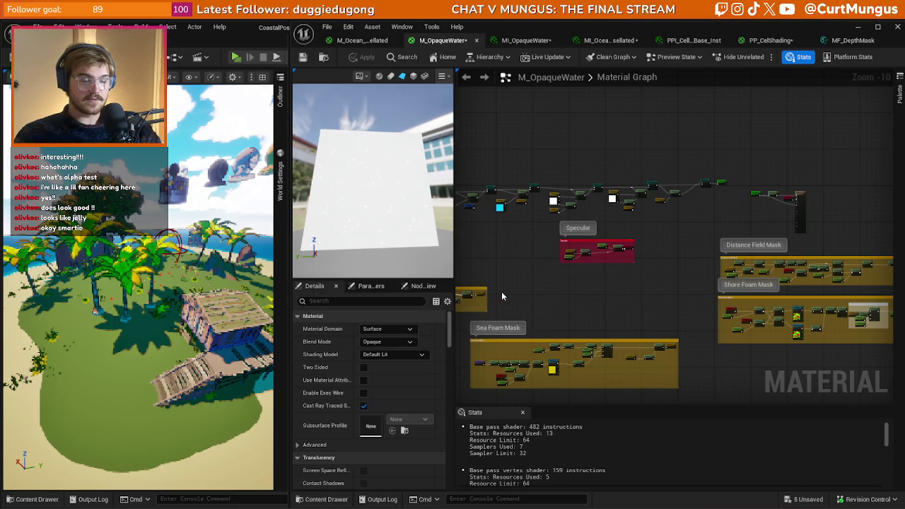
{"action": "left_click", "coordinate": [494, 292]}
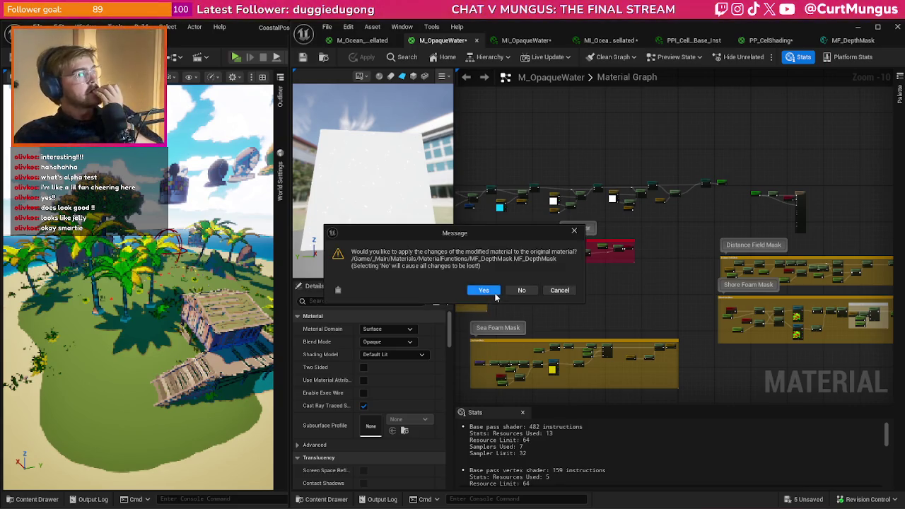
{"action": "left_click", "coordinate": [495, 292]}
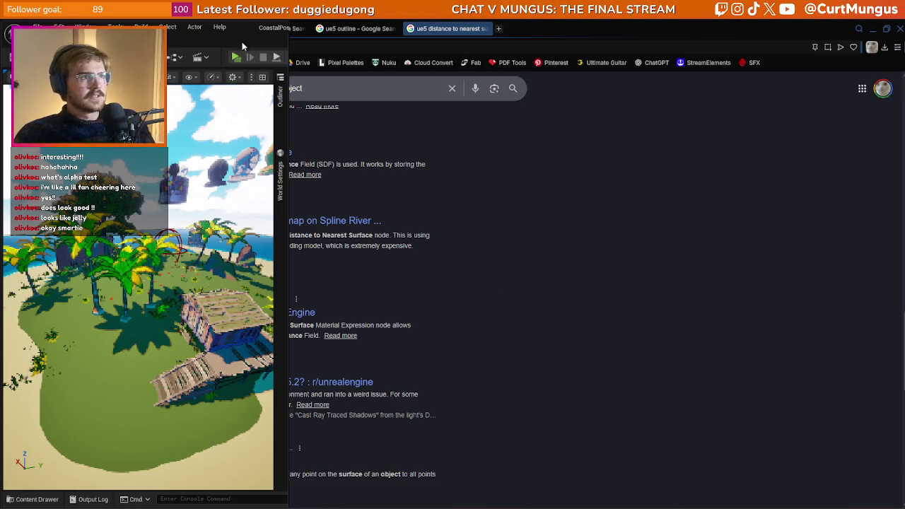
Maximize the level editor and fly the camera back over the island's beach and water
{"action": "left_click_drag", "start_coordinate": [234, 27], "coordinate": [317, 20]}
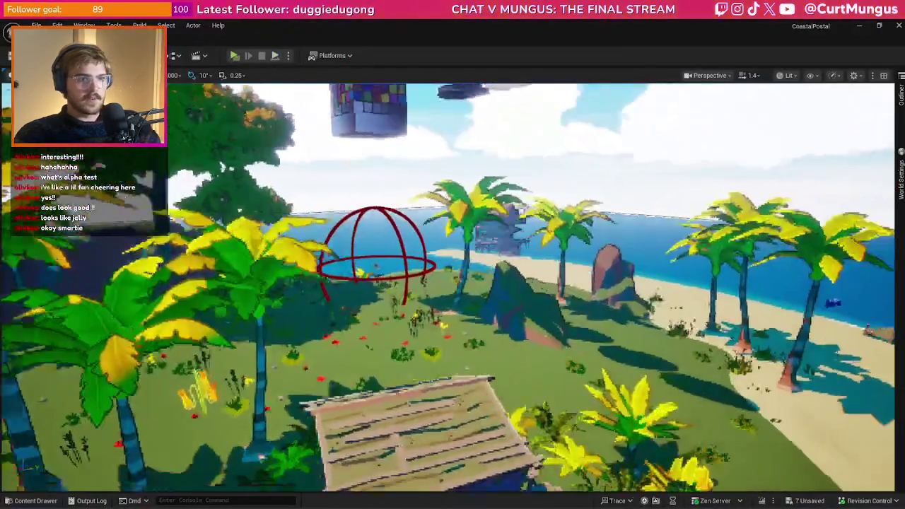
{"action": "mouse_move", "coordinate": [311, 283]}
{"action": "left_mouse_down"}
{"action": "mouse_move", "coordinate": [300, 232]}
{"action": "mouse_move", "coordinate": [523, 327]}
{"action": "mouse_move", "coordinate": [566, 283]}
{"action": "mouse_move", "coordinate": [466, 283]}
{"action": "mouse_move", "coordinate": [382, 212]}
{"action": "mouse_move", "coordinate": [300, 119]}
{"action": "left_mouse_up"}
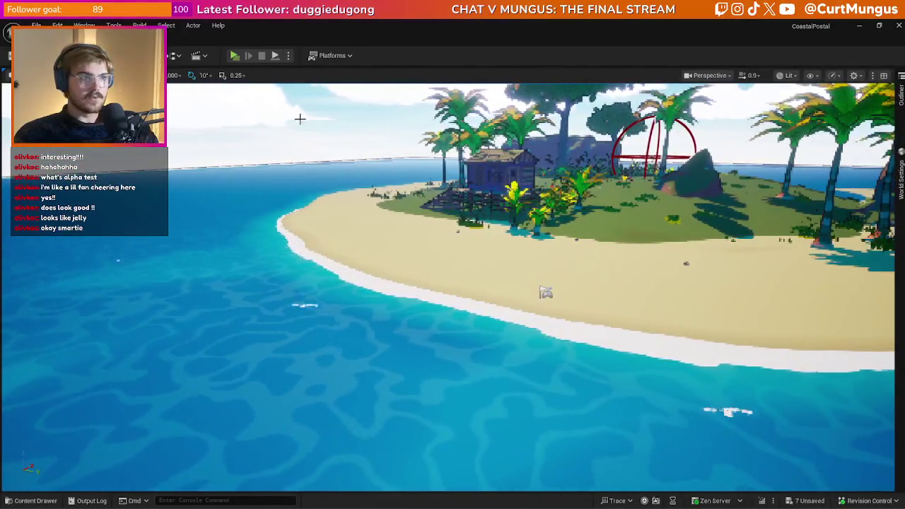
Start a play preview and run the character up the beach to the wooden dock
{"action": "left_click", "coordinate": [234, 55]}
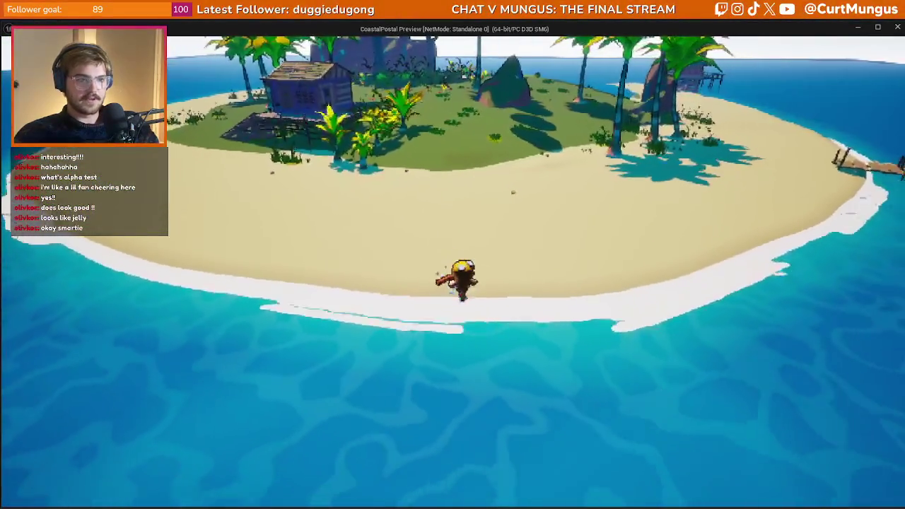
{"action": "key", "text": "s"}
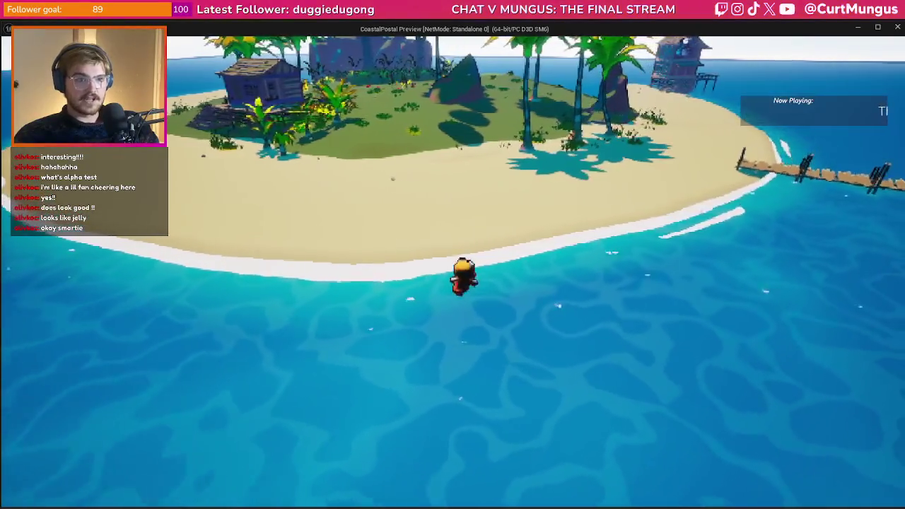
{"action": "key", "text": "w"}
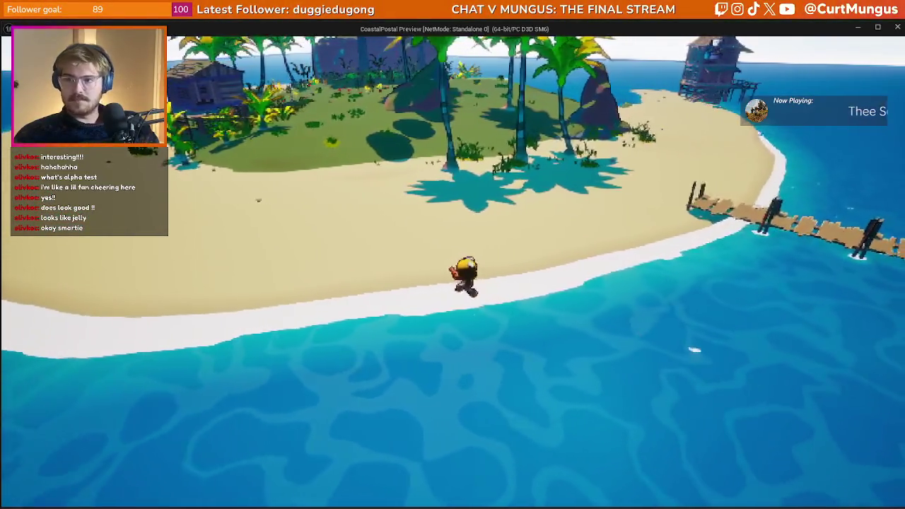
{"action": "key", "text": "w"}
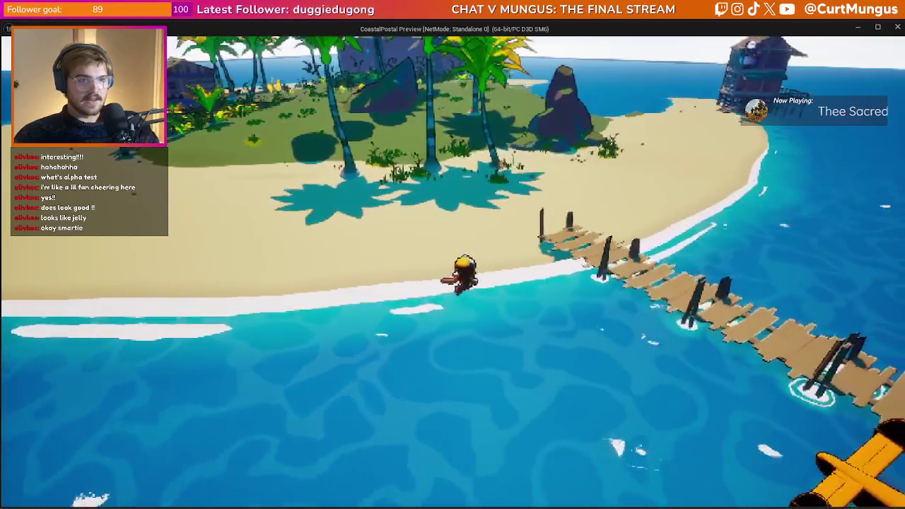
{"action": "key", "text": "w"}
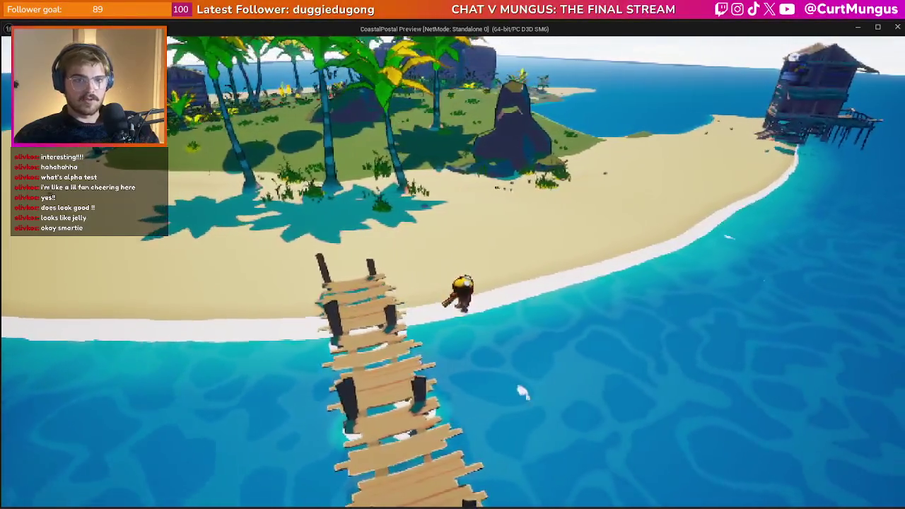
{"action": "key", "text": "w"}
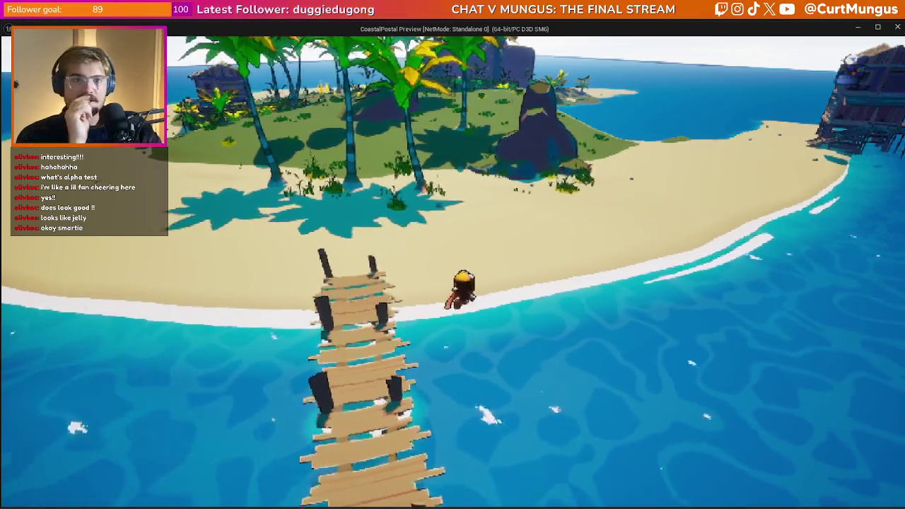
Swim along the shoreline past the dock, in to shore and back out
{"action": "key", "text": "d"}
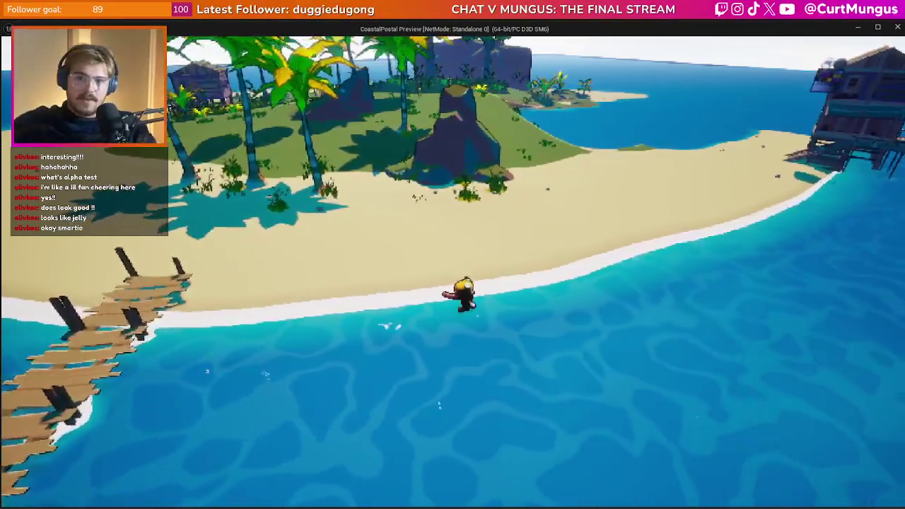
{"action": "key", "text": "d"}
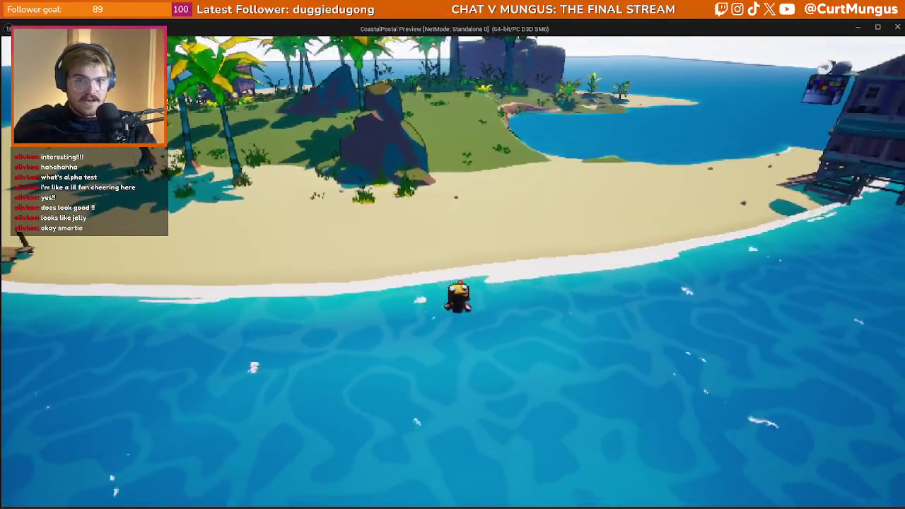
{"action": "key", "text": "w"}
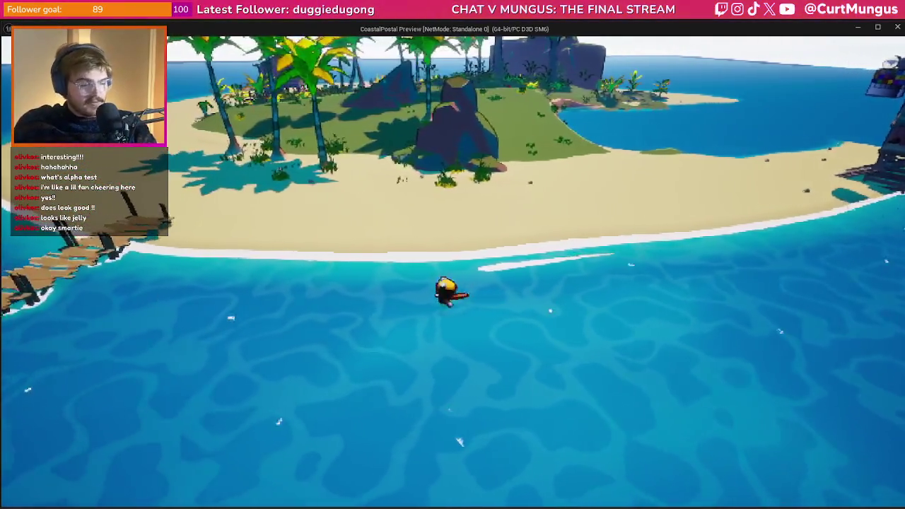
{"action": "key", "text": "s"}
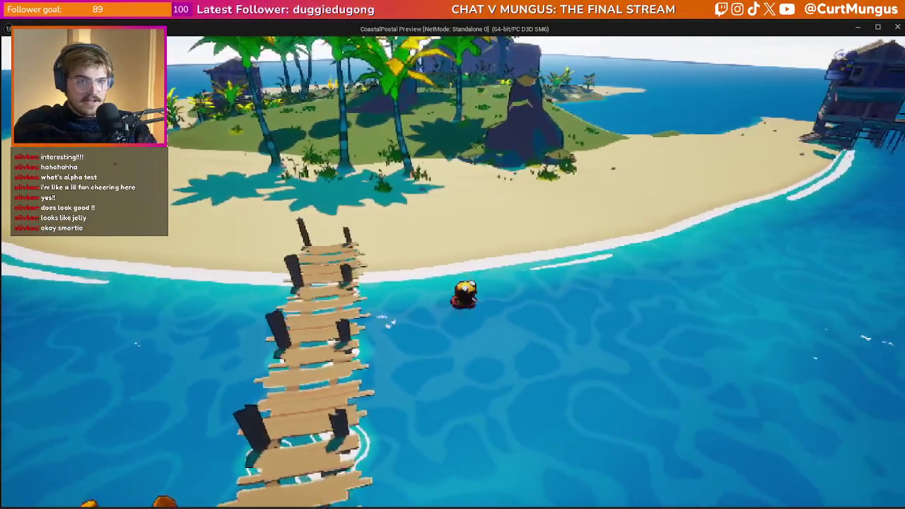
{"action": "key", "text": "d"}
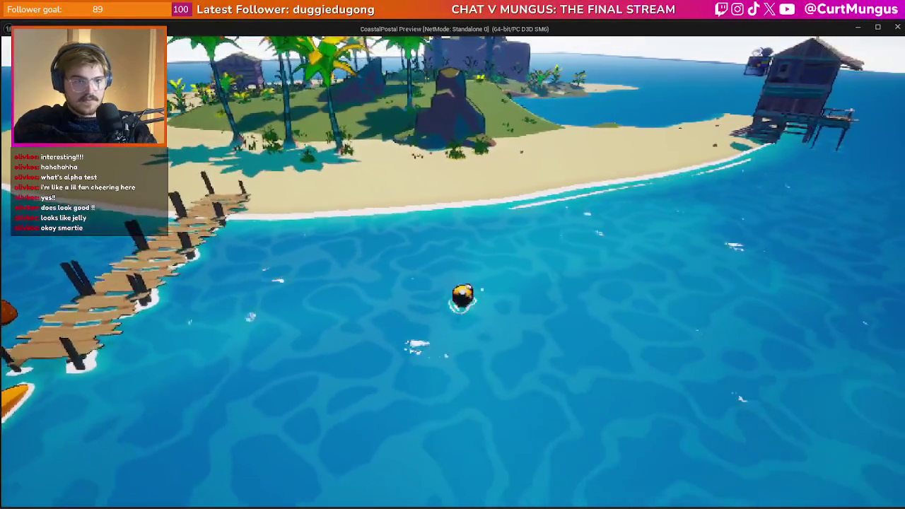
{"action": "key", "text": "d"}
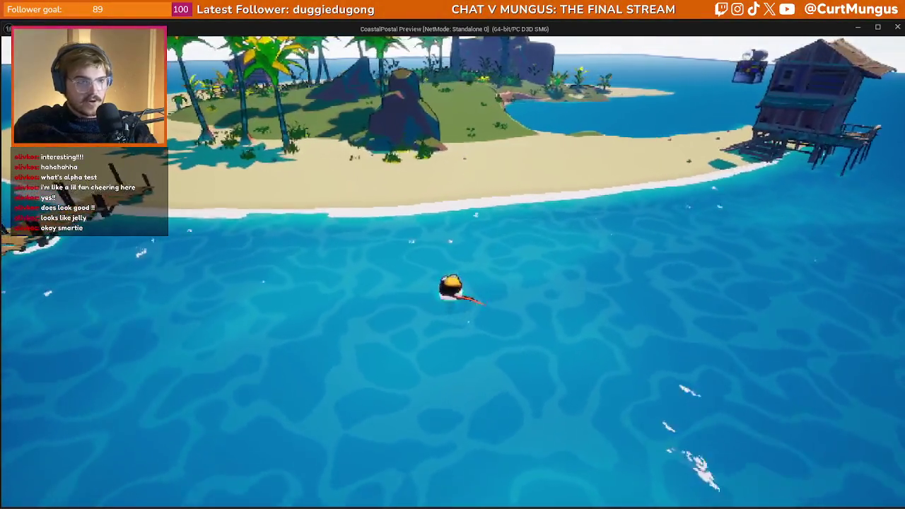
Turn toward the seaplane and walk the character along the wooden dock
{"action": "key", "text": "a"}
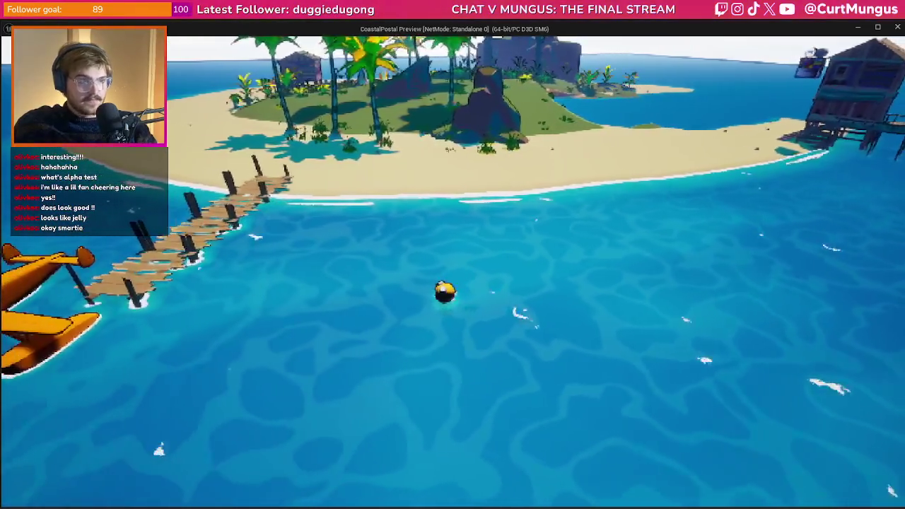
{"action": "key", "text": "a"}
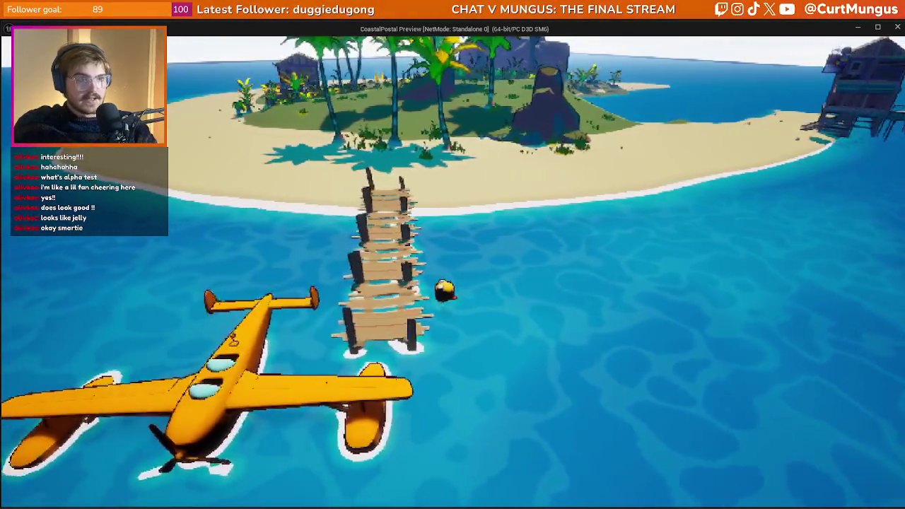
{"action": "key", "text": "d"}
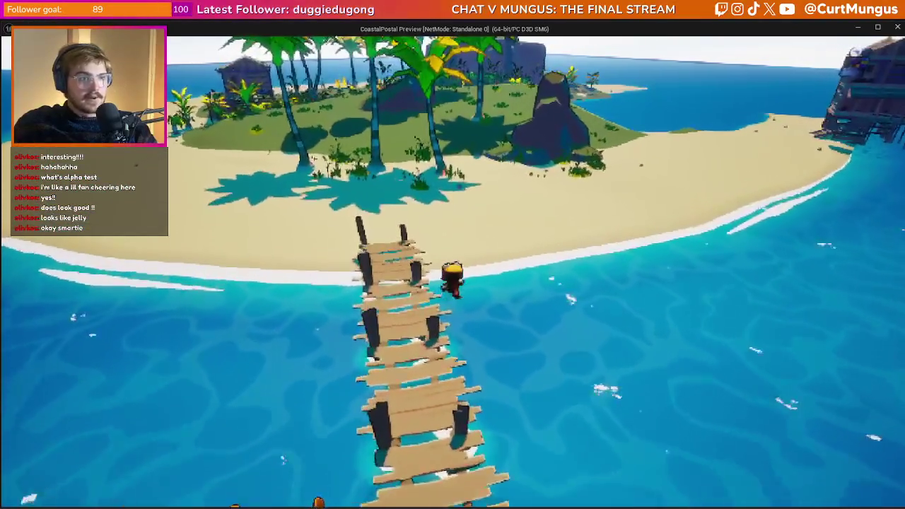
{"action": "key", "text": "a"}
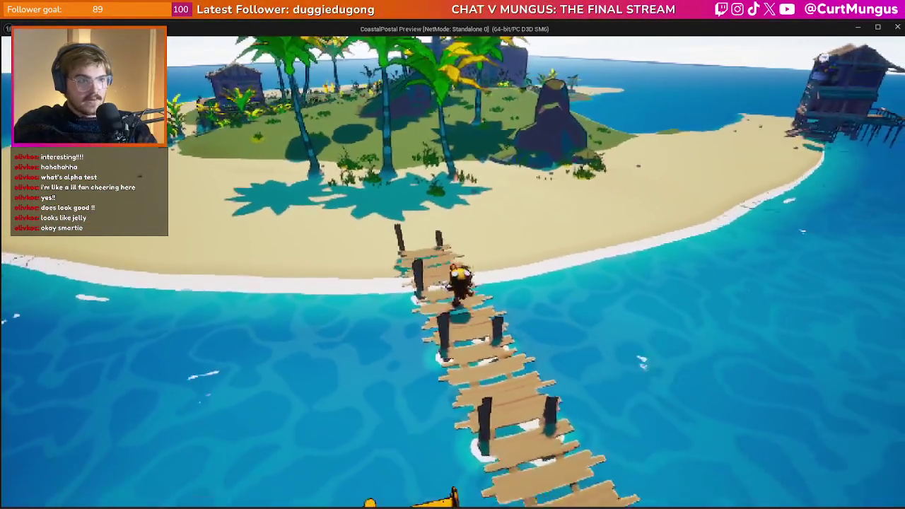
{"action": "key", "text": "s"}
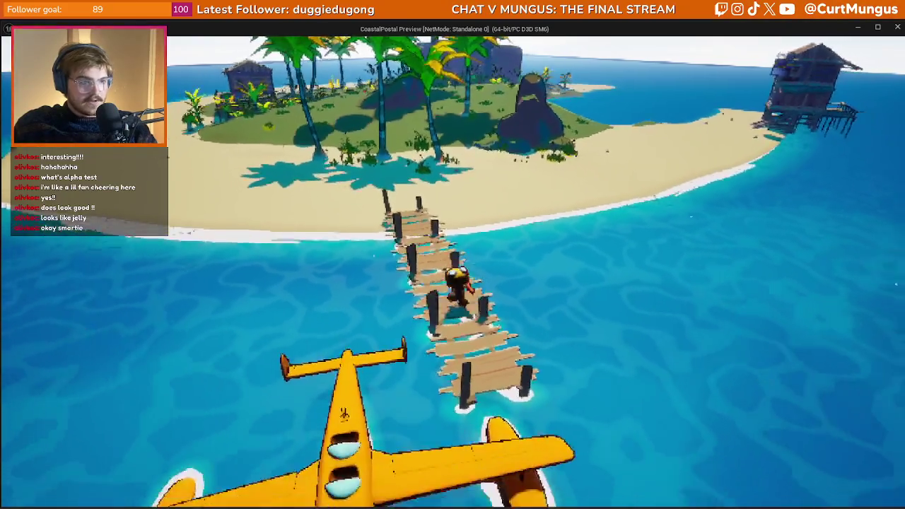
Walk to the dock's end, board the seaplane and pull it into a climb
{"action": "key", "text": "s"}
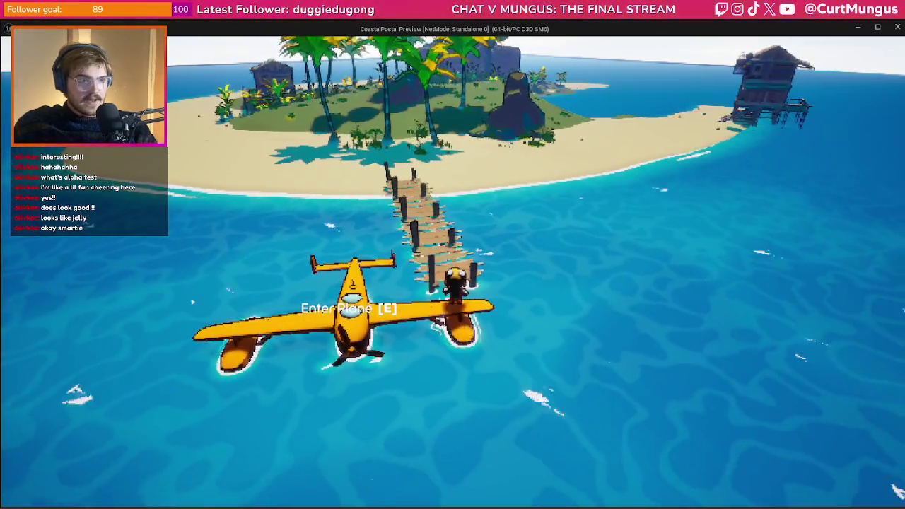
{"action": "key", "text": "a"}
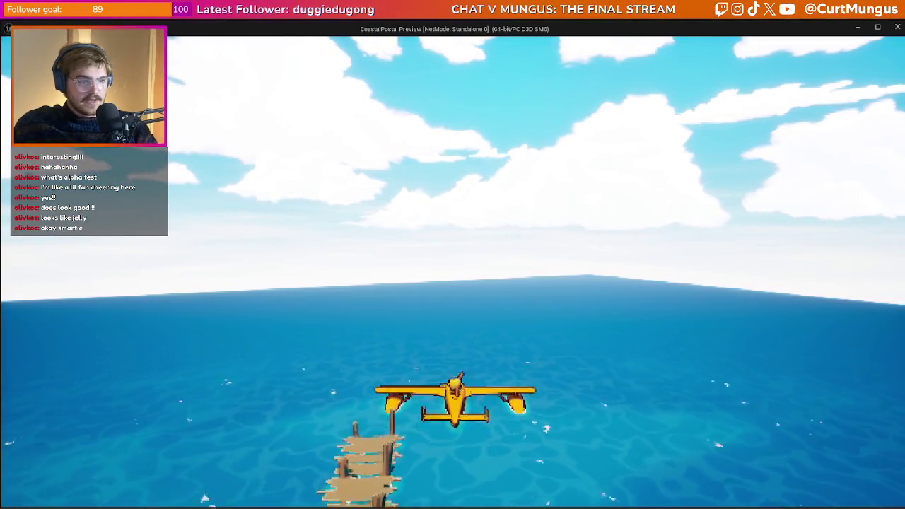
{"action": "key", "text": "s"}
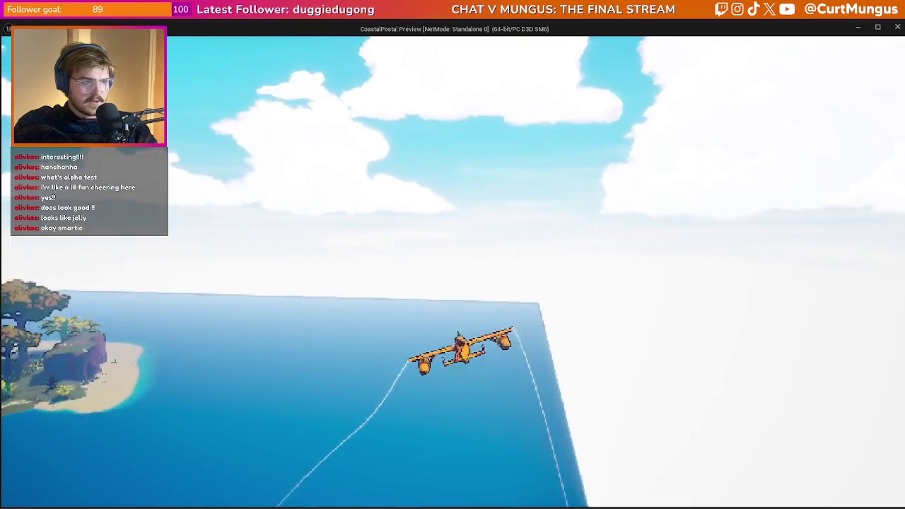
Bank the seaplane left around the island, climb, then end the preview with Esc
{"action": "key", "text": "a"}
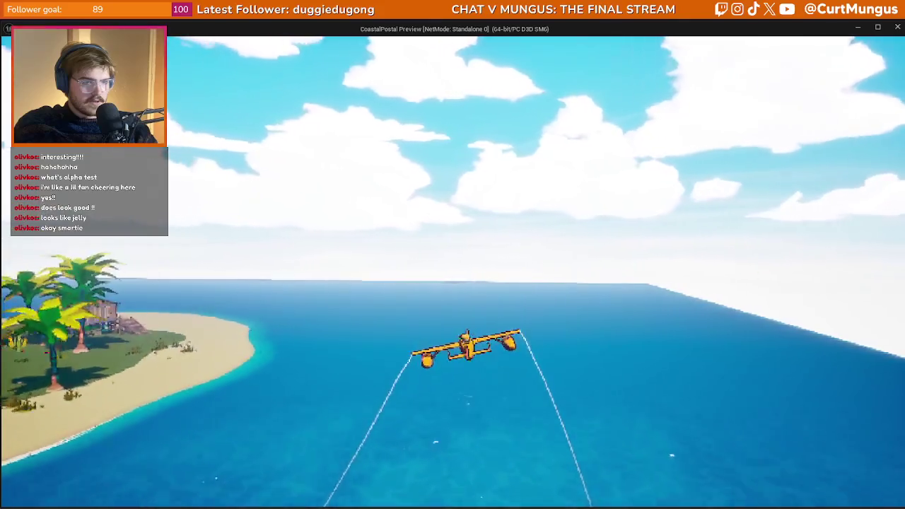
{"action": "key", "text": "a"}
{"action": "key", "text": "a"}
{"action": "key", "text": "a"}
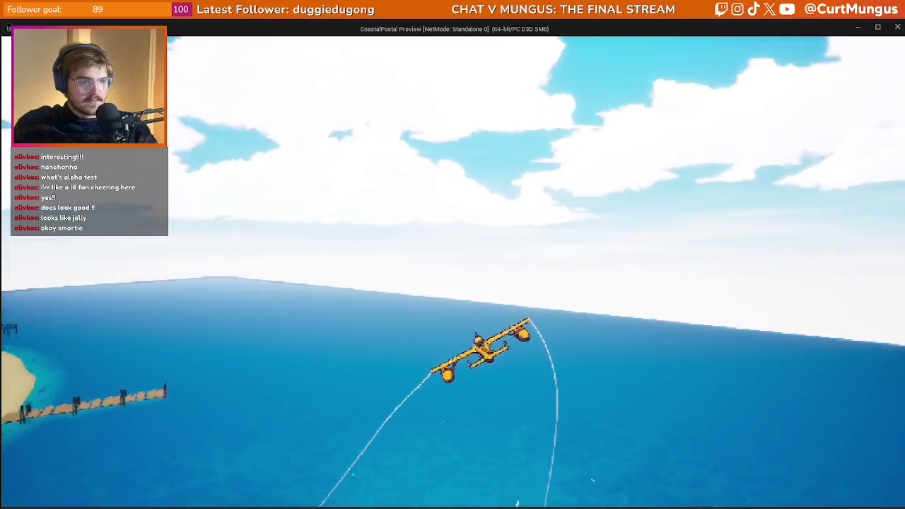
{"action": "key", "text": "a"}
{"action": "key", "text": "s"}
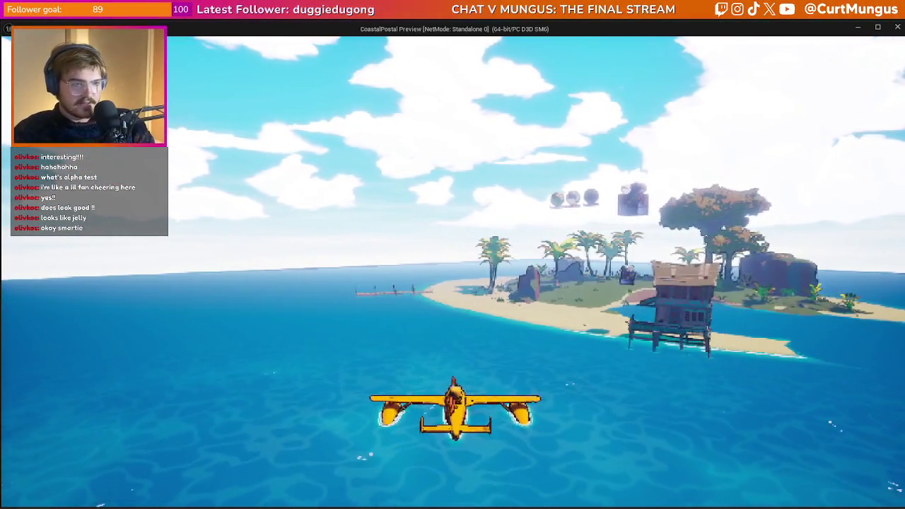
{"action": "key", "text": "Escape"}
Close the Message Log, select PPI_Outlines in PostProcess > Instances, and fly toward the dock
{"action": "left_click", "coordinate": [789, 108]}
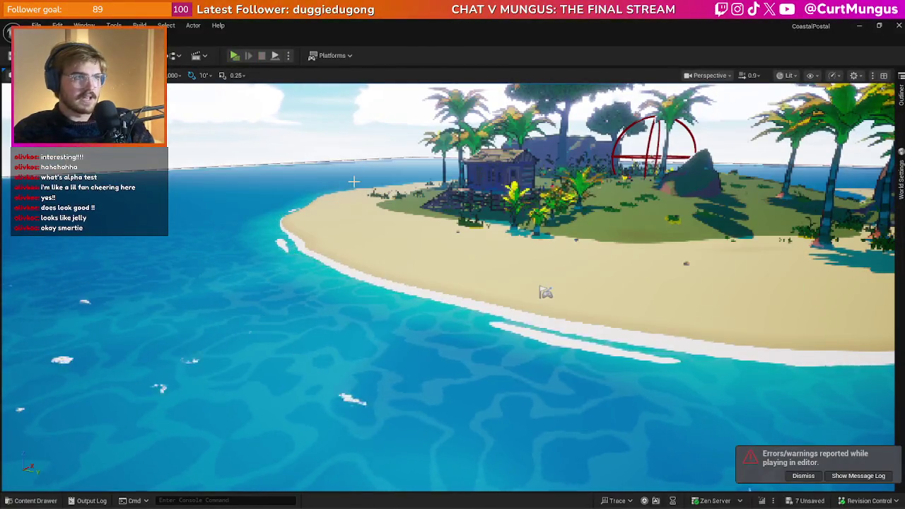
{"action": "key", "text": "ctrl+space"}
{"action": "left_click", "coordinate": [461, 260]}
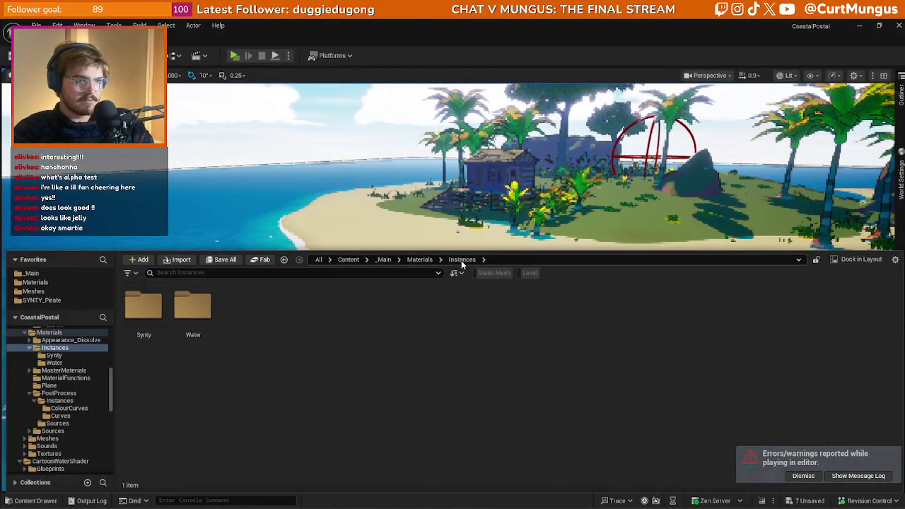
{"action": "left_click", "coordinate": [417, 259]}
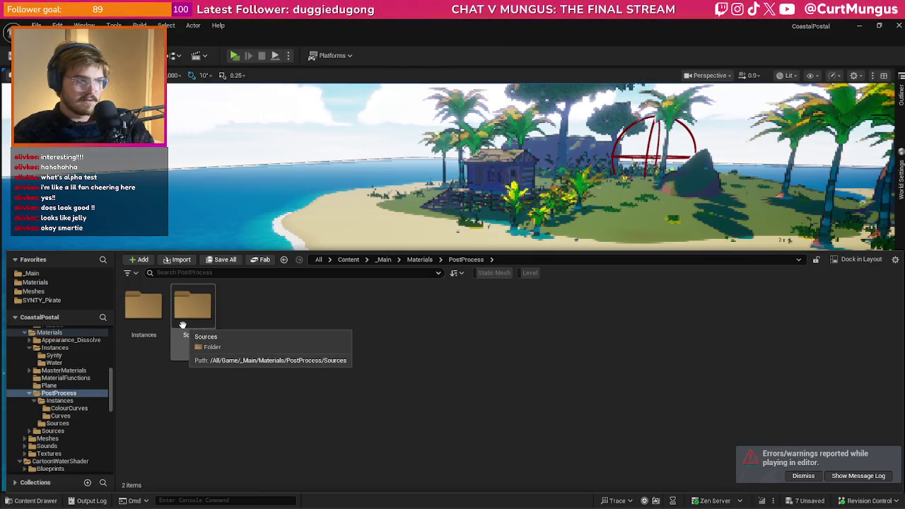
{"action": "double_click", "coordinate": [161, 331]}
{"action": "left_click", "coordinate": [324, 352]}
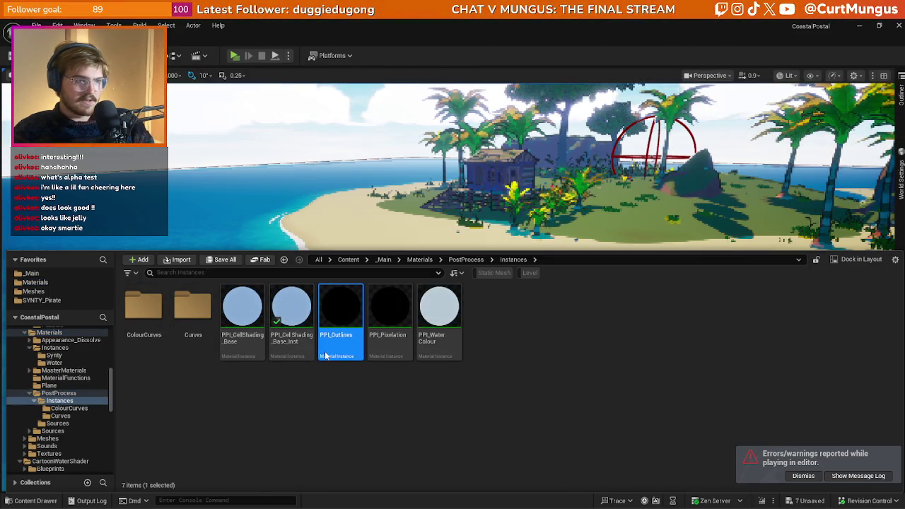
{"action": "mouse_move", "coordinate": [334, 198]}
{"action": "left_mouse_down"}
{"action": "mouse_move", "coordinate": [354, 205]}
{"action": "mouse_move", "coordinate": [354, 148]}
{"action": "mouse_move", "coordinate": [327, 166]}
{"action": "left_mouse_up"}
{"action": "scroll", "coordinate": [349, 170], "scroll_direction": "up", "scroll_amount": 1}
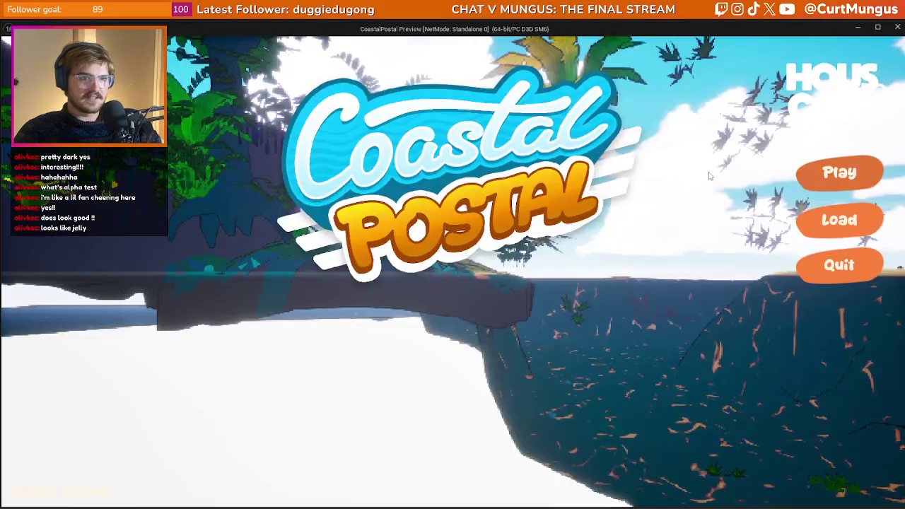
Run the character up the beach to the dock, board the seaplane and fly it
{"action": "key", "text": "w"}
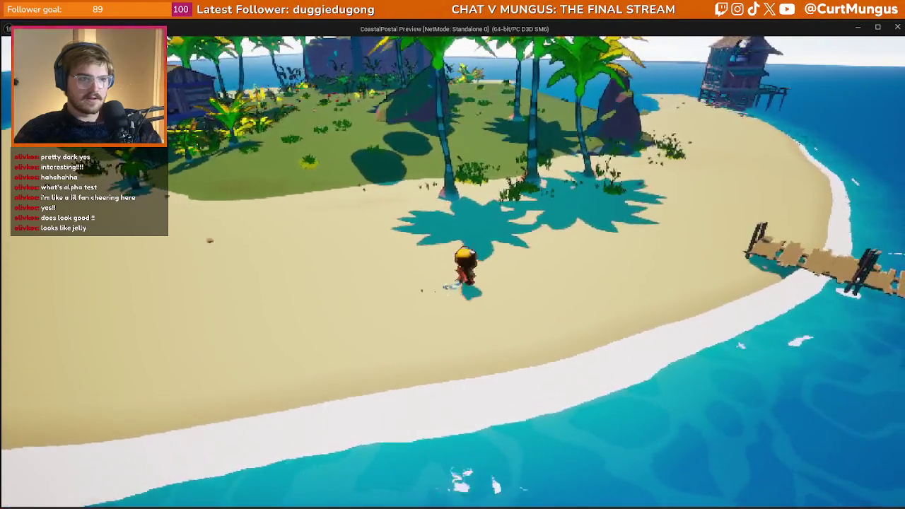
{"action": "key", "text": "w"}
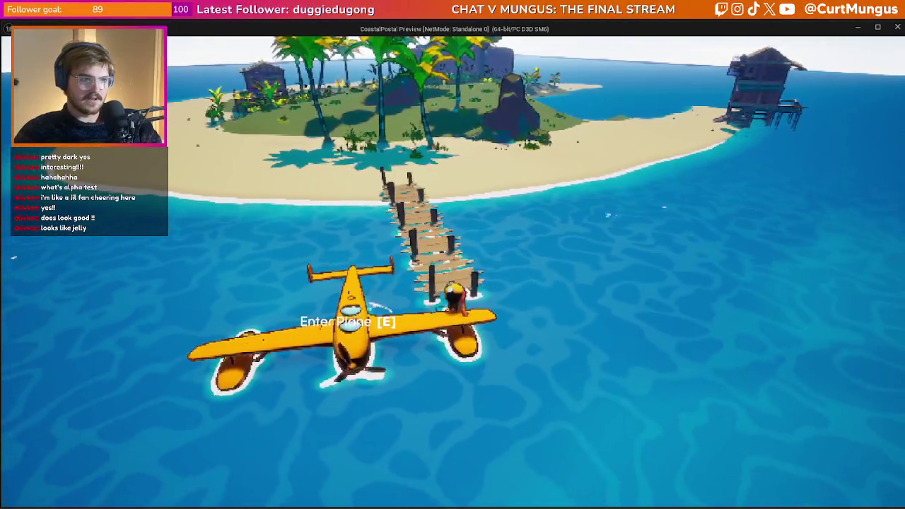
{"action": "key", "text": "e"}
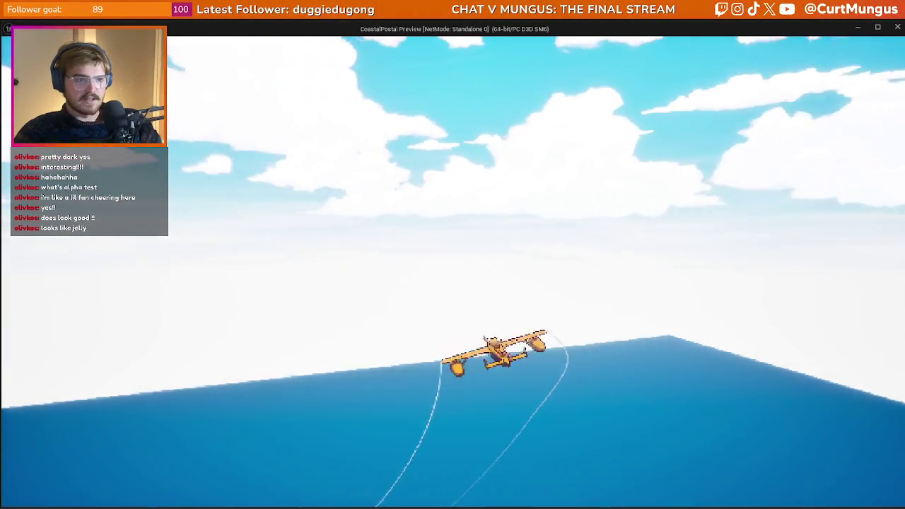
{"action": "key", "text": "alt+Tab"}
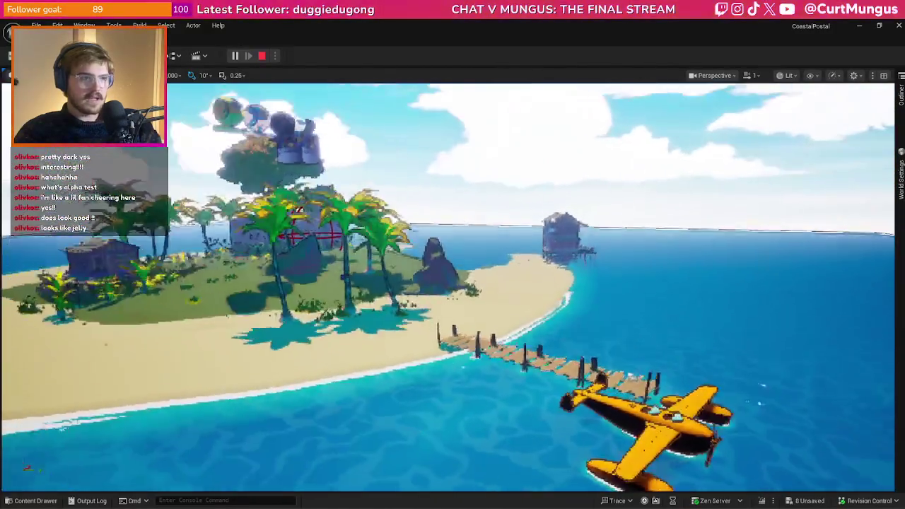
Stop the play session, close the map-check log, and switch to the Notepad task list
{"action": "key", "text": "Escape"}
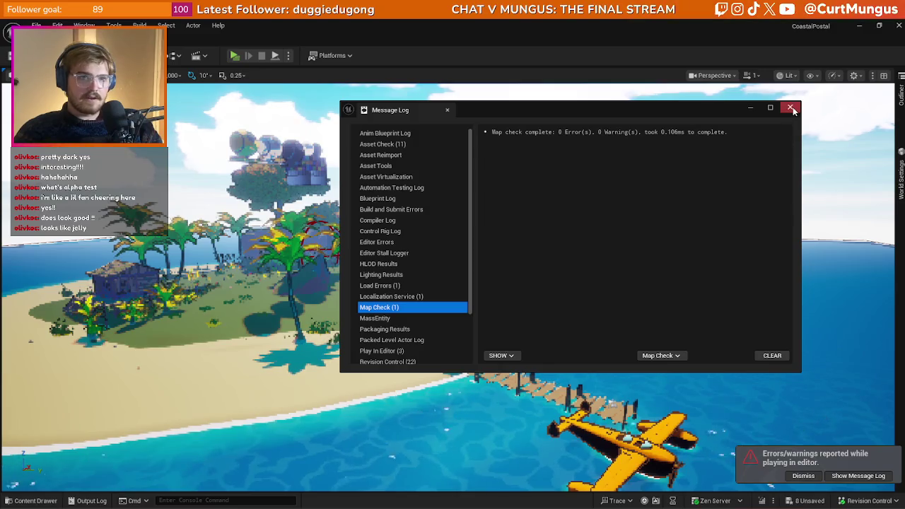
{"action": "left_click", "coordinate": [791, 107]}
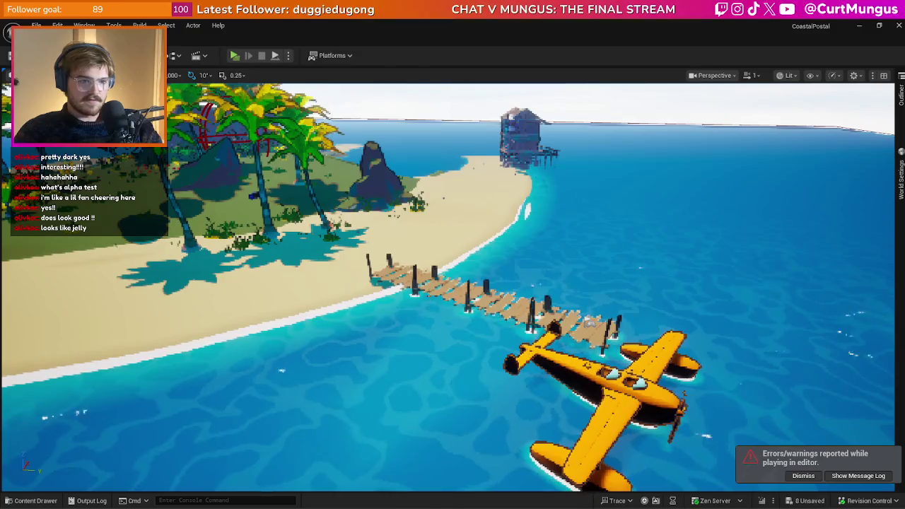
{"action": "key", "text": "alt+Tab"}
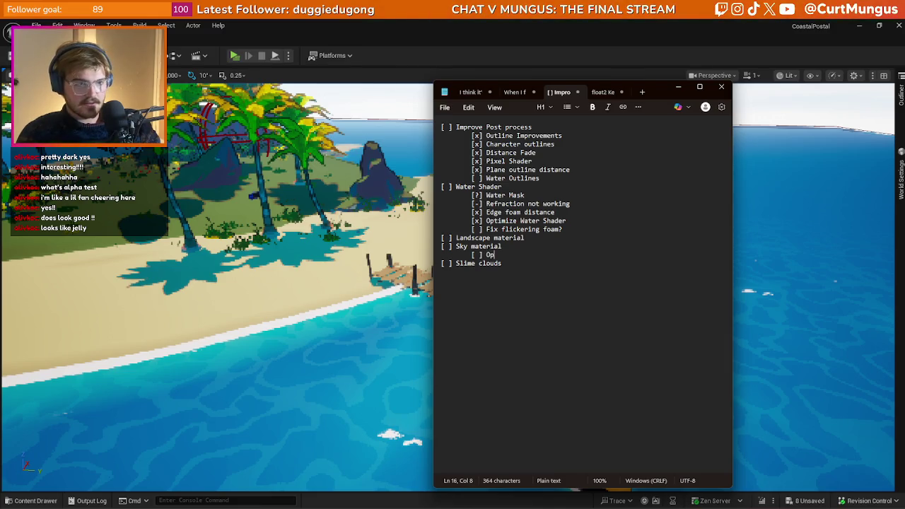
{"action": "left_click", "coordinate": [678, 87]}
{"action": "left_click", "coordinate": [786, 75]}
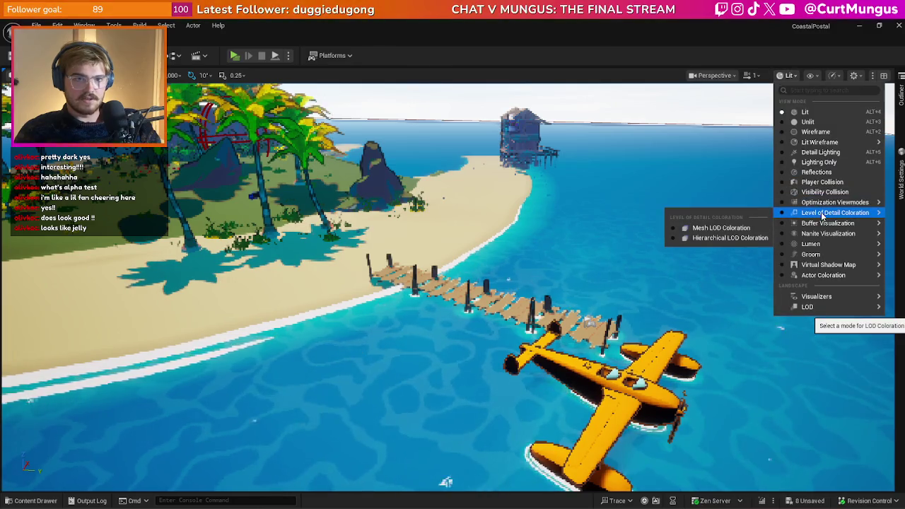
{"action": "mouse_move", "coordinate": [815, 225]}
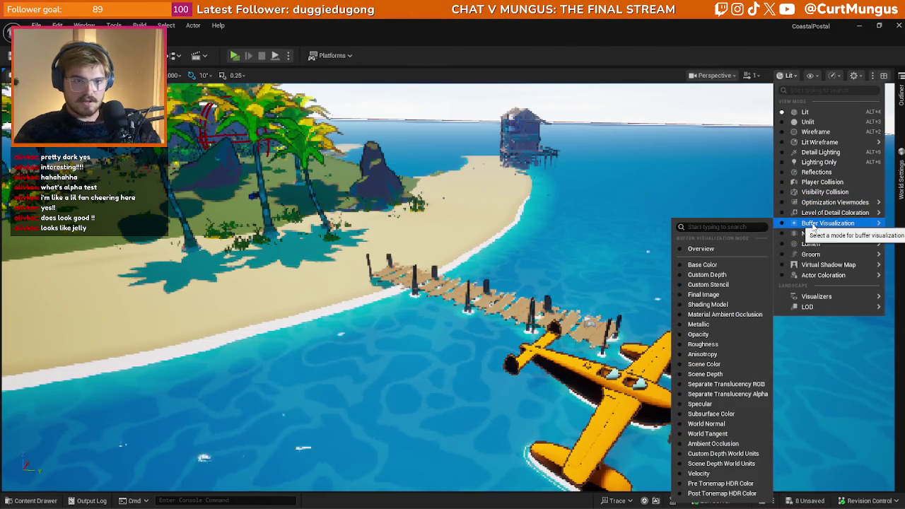
{"action": "mouse_move", "coordinate": [813, 203]}
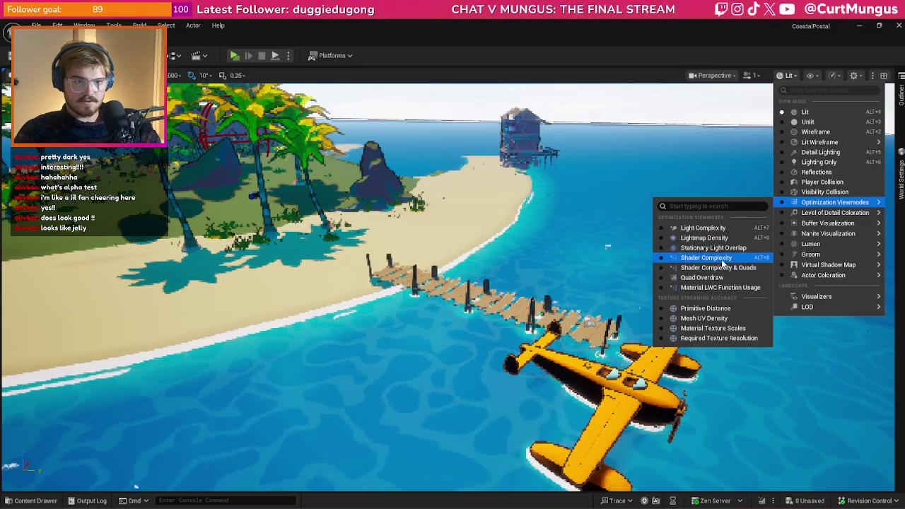
{"action": "left_click", "coordinate": [706, 257]}
{"action": "scroll", "coordinate": [448, 286], "scroll_direction": "down", "scroll_amount": 8}
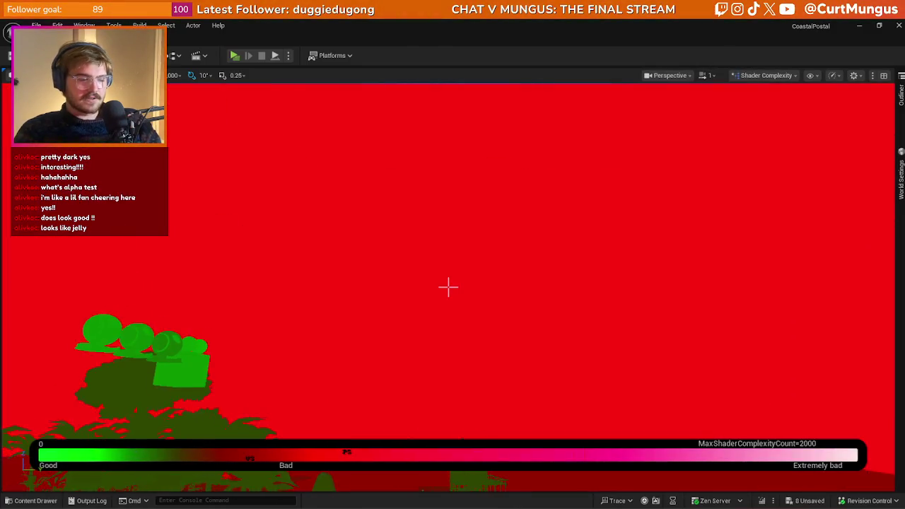
{"action": "key", "text": "Left"}
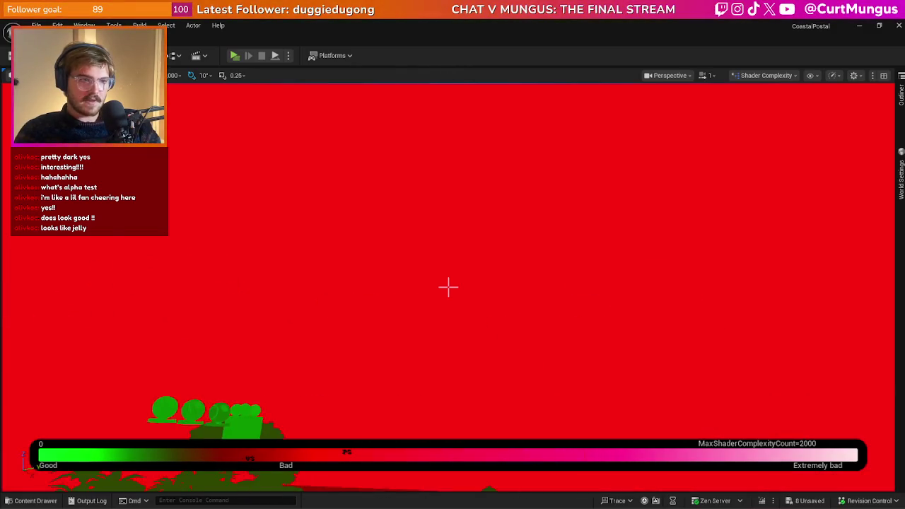
{"action": "scroll", "coordinate": [448, 287], "scroll_direction": "up", "scroll_amount": 4}
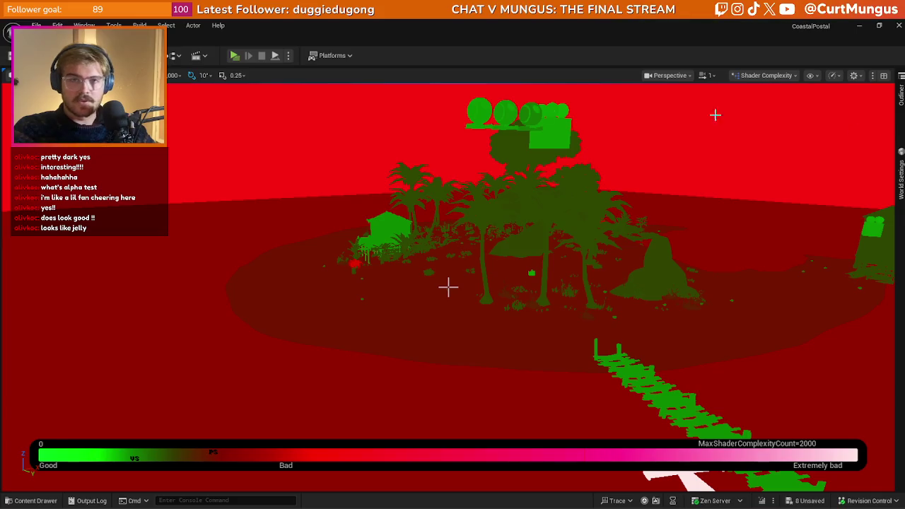
{"action": "left_click", "coordinate": [764, 75]}
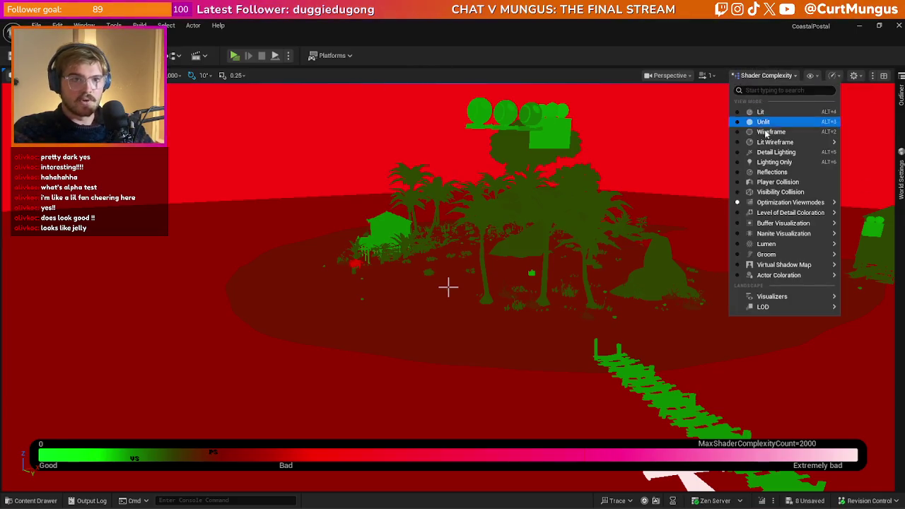
Select the Landscape, show its Details panel and open the MI_Terrain material instance
{"action": "scroll", "coordinate": [543, 231], "scroll_direction": "up", "scroll_amount": 2}
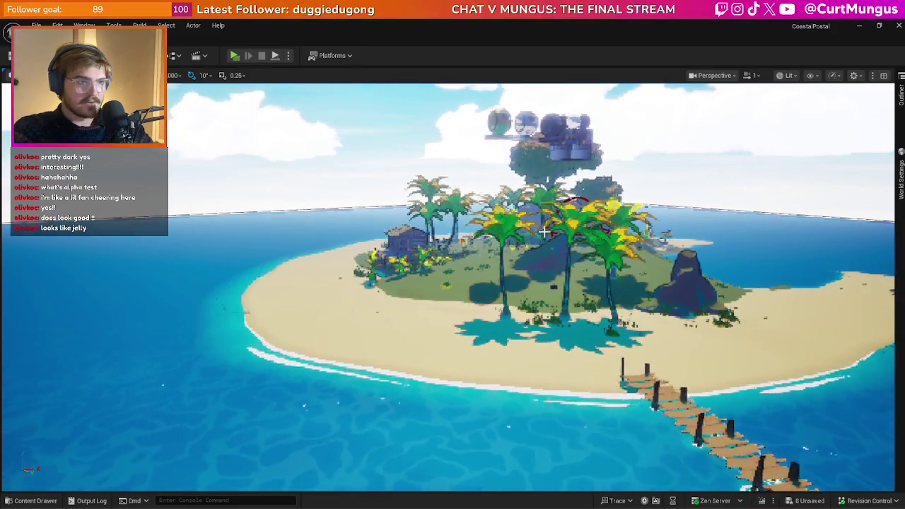
{"action": "left_click", "coordinate": [437, 104]}
{"action": "left_click", "coordinate": [84, 26]}
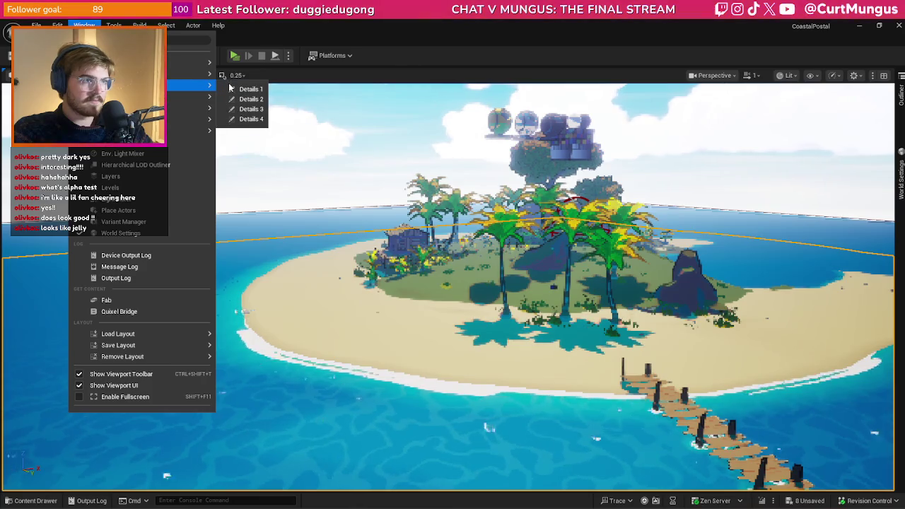
{"action": "left_click", "coordinate": [311, 205]}
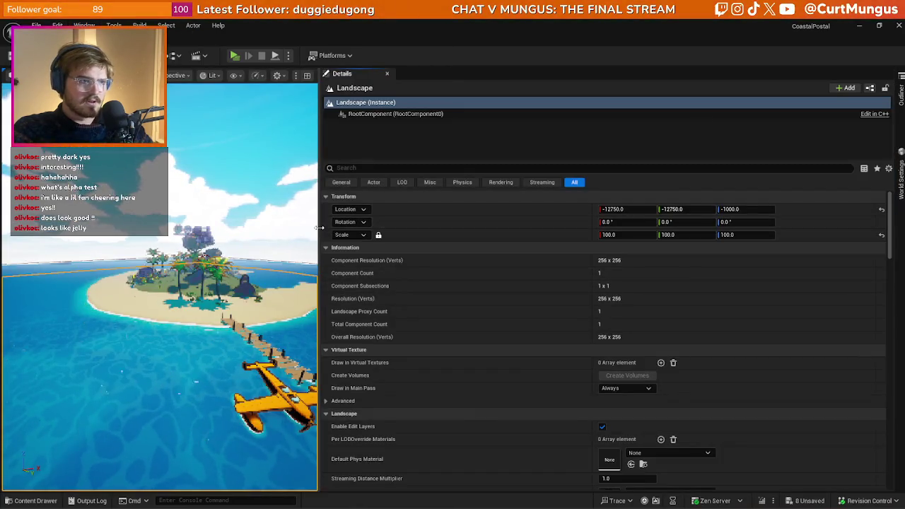
{"action": "left_click_drag", "start_coordinate": [320, 255], "coordinate": [600, 255]}
{"action": "scroll", "coordinate": [716, 331], "scroll_direction": "down", "scroll_amount": 5}
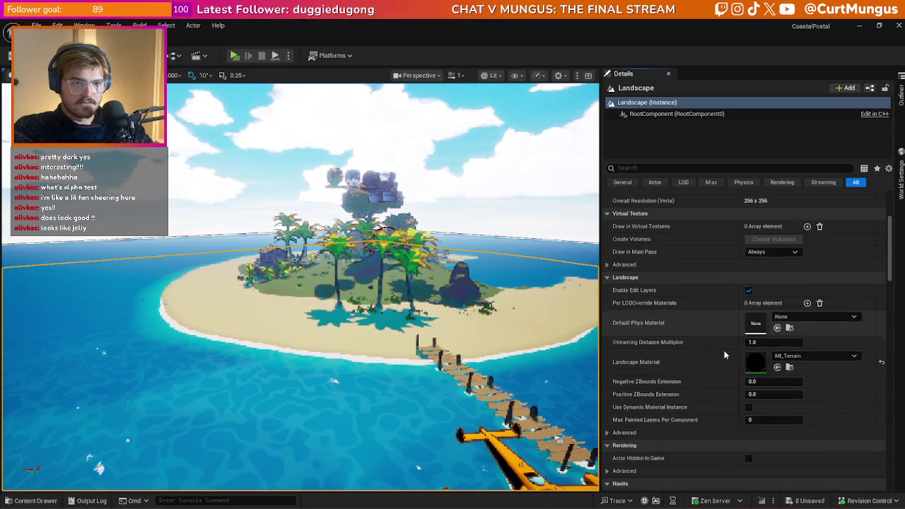
{"action": "double_click", "coordinate": [747, 367]}
Open the parent M_Terrain graph and then the MF_WetSand material function
{"action": "scroll", "coordinate": [448, 292], "scroll_direction": "down", "scroll_amount": 10}
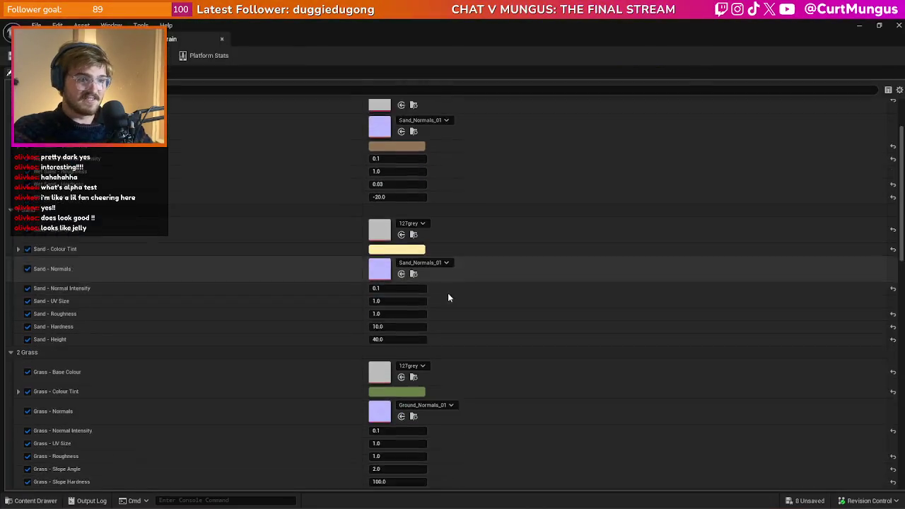
{"action": "scroll", "coordinate": [448, 293], "scroll_direction": "down", "scroll_amount": 5}
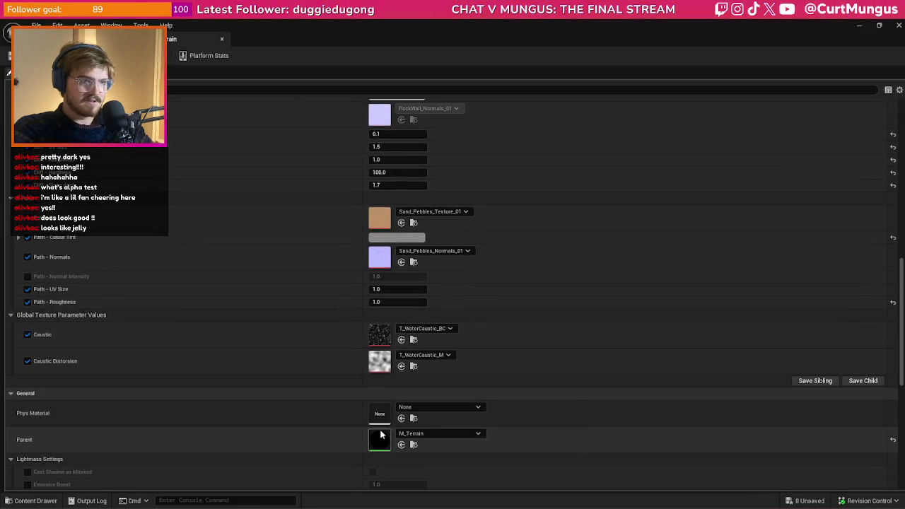
{"action": "double_click", "coordinate": [381, 435]}
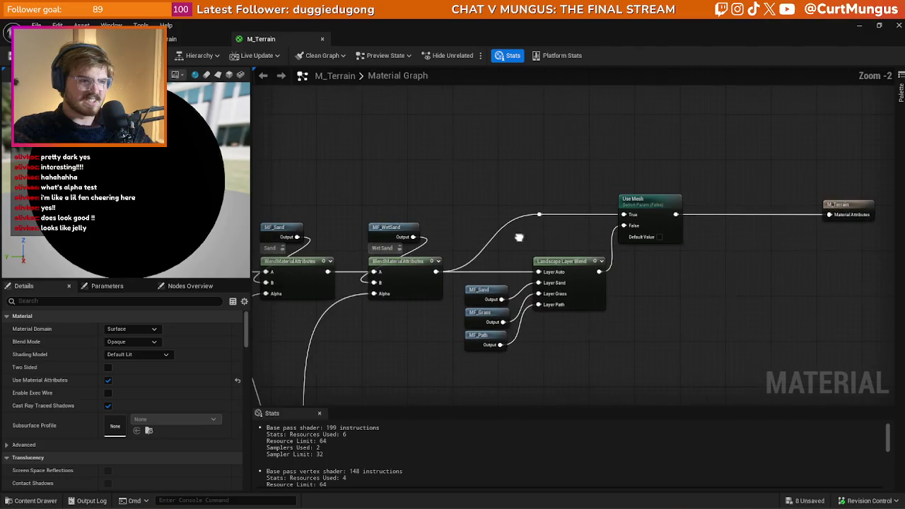
{"action": "left_click", "coordinate": [382, 229]}
{"action": "double_click", "coordinate": [386, 228]}
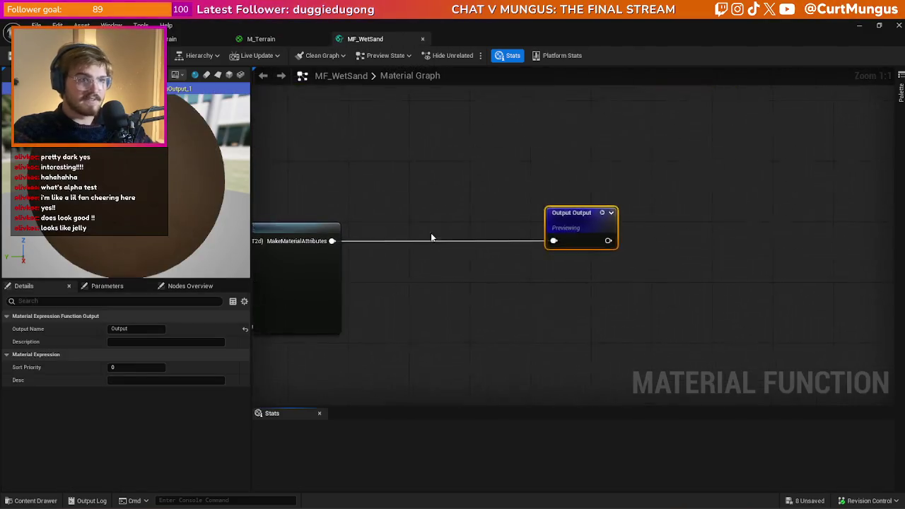
Delete the caustic Multiply, Use Mesh switch and 0 nodes from MF_WetSand
{"action": "scroll", "coordinate": [516, 283], "scroll_direction": "down", "scroll_amount": 2}
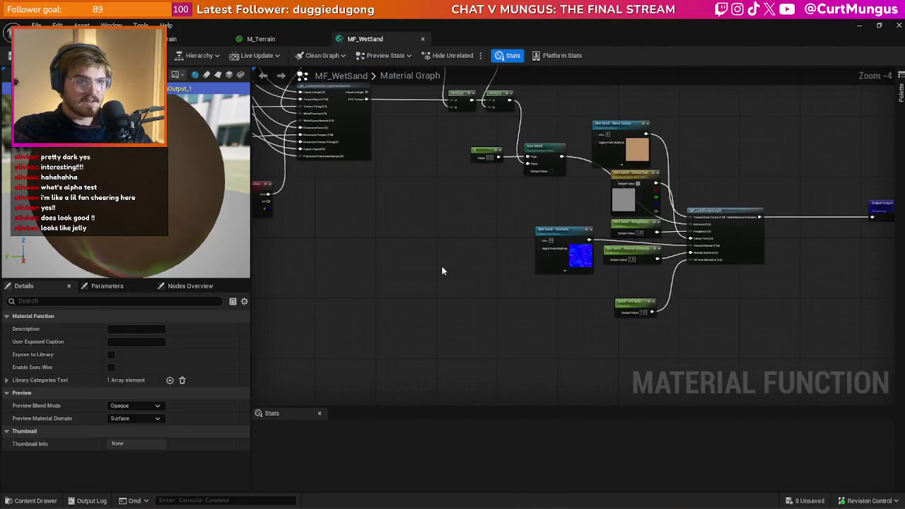
{"action": "scroll", "coordinate": [587, 277], "scroll_direction": "down", "scroll_amount": 2}
{"action": "scroll", "coordinate": [636, 247], "scroll_direction": "up", "scroll_amount": 4}
{"action": "scroll", "coordinate": [479, 256], "scroll_direction": "down", "scroll_amount": 2}
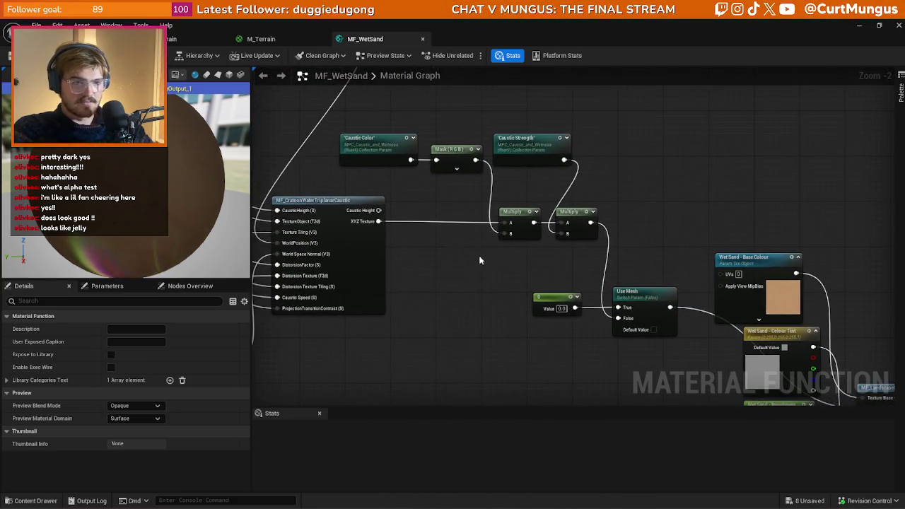
{"action": "scroll", "coordinate": [639, 253], "scroll_direction": "up", "scroll_amount": 2}
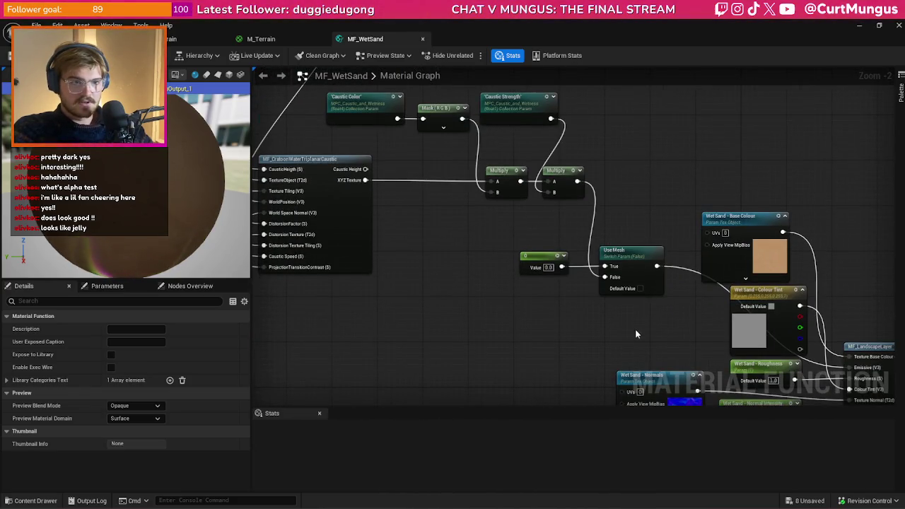
{"action": "scroll", "coordinate": [643, 318], "scroll_direction": "down", "scroll_amount": 4}
{"action": "scroll", "coordinate": [263, 134], "scroll_direction": "up", "scroll_amount": 1}
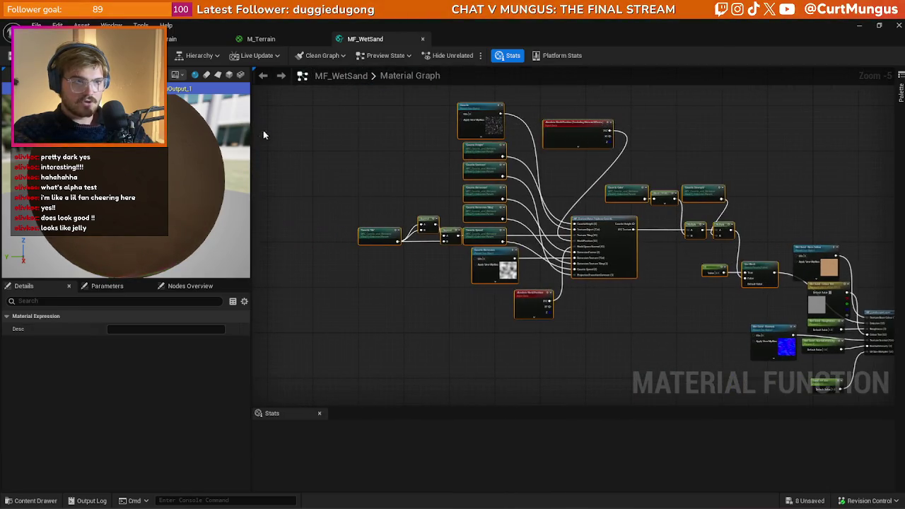
{"action": "scroll", "coordinate": [757, 299], "scroll_direction": "up", "scroll_amount": 4}
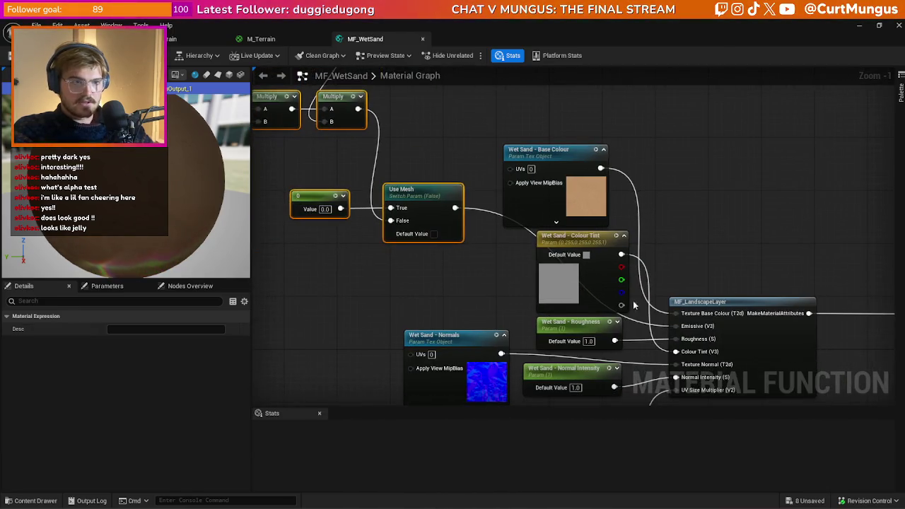
{"action": "key", "text": "Delete"}
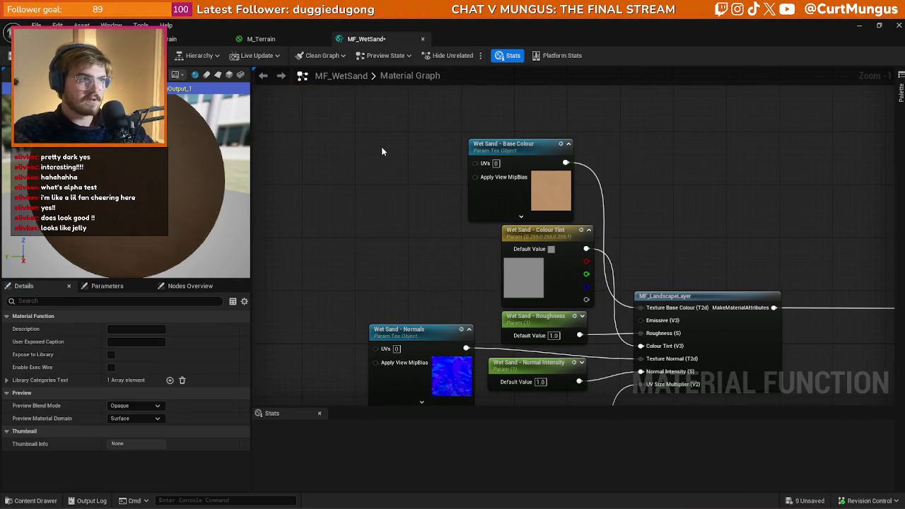
Return to MI_Terrain's Wet Sand, Sand and Grass layer parameters
{"action": "left_click", "coordinate": [198, 38]}
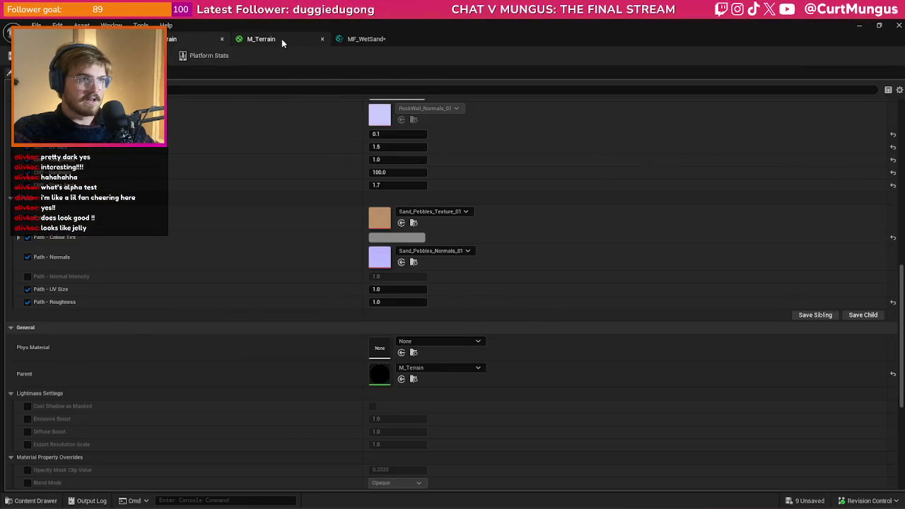
{"action": "left_click", "coordinate": [281, 39]}
{"action": "left_click", "coordinate": [201, 39]}
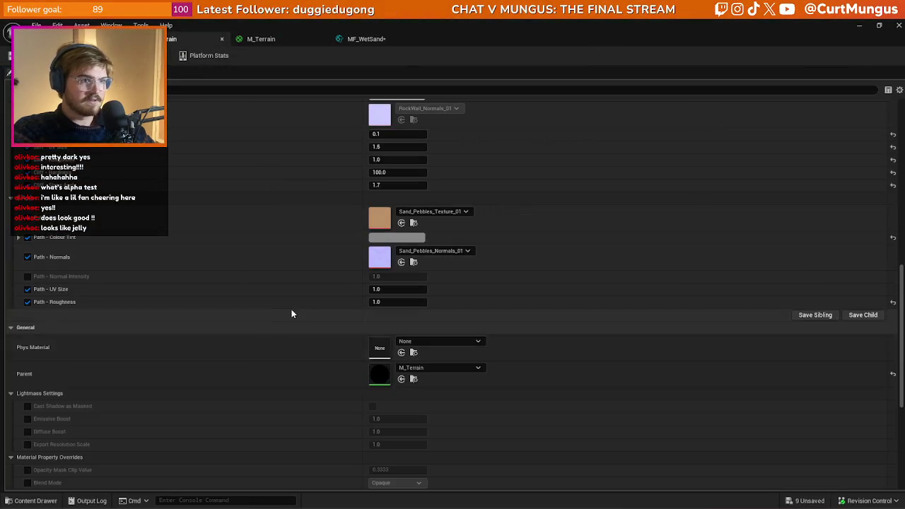
{"action": "scroll", "coordinate": [292, 309], "scroll_direction": "up", "scroll_amount": 10}
{"action": "scroll", "coordinate": [293, 309], "scroll_direction": "up", "scroll_amount": 1}
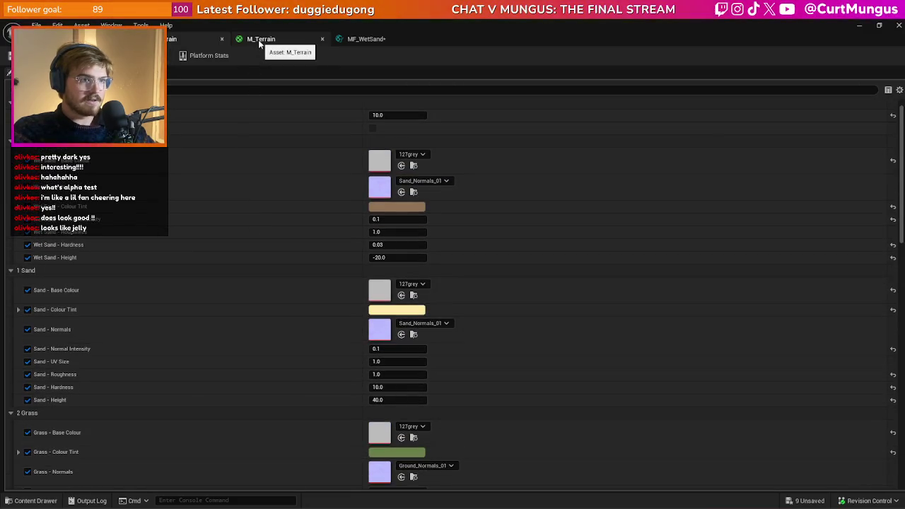
Return to the level viewport and switch it to Shader Complexity view
{"action": "left_click", "coordinate": [71, 39]}
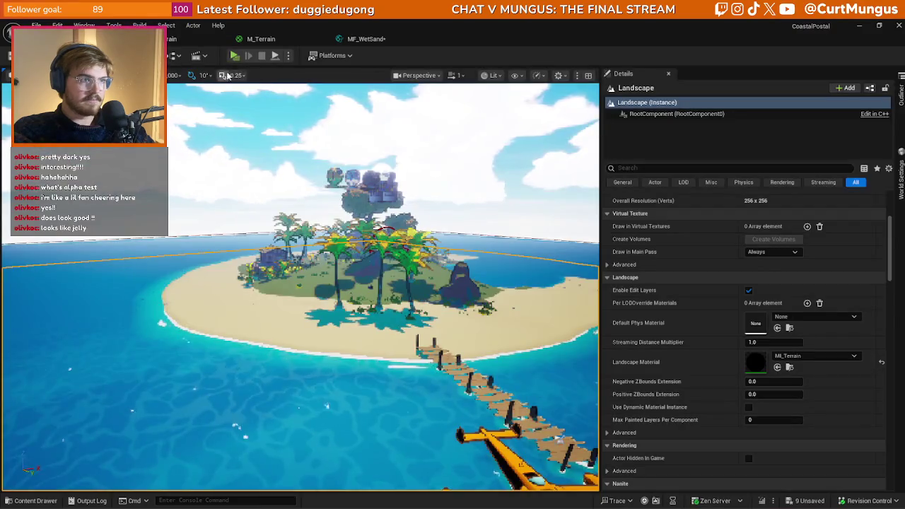
{"action": "left_click", "coordinate": [493, 75]}
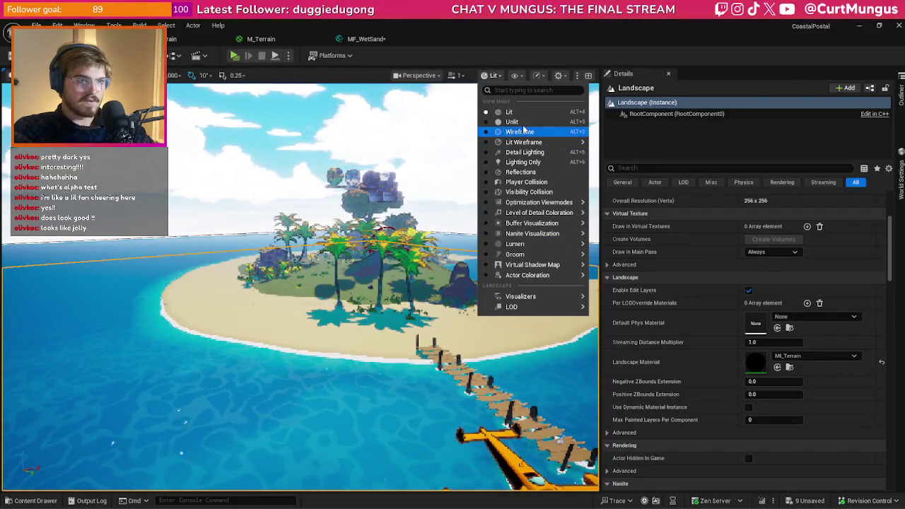
{"action": "mouse_move", "coordinate": [544, 202]}
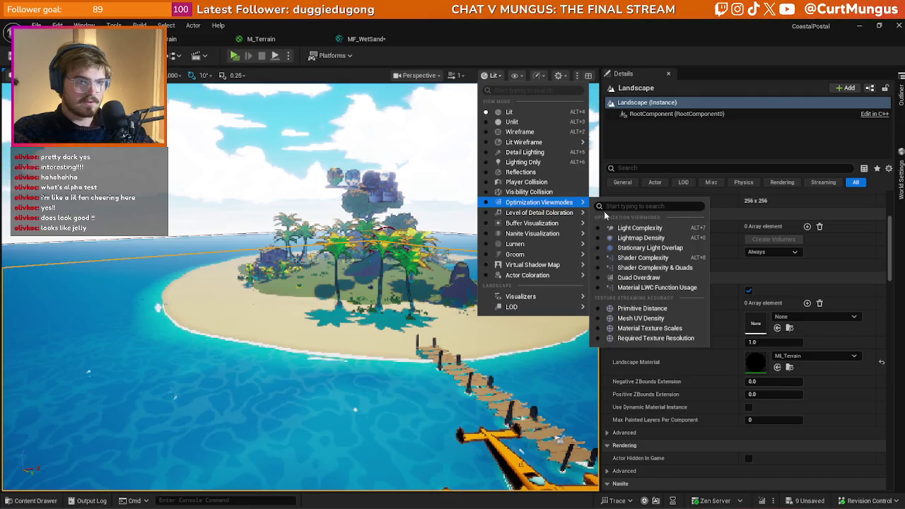
{"action": "left_click", "coordinate": [643, 258]}
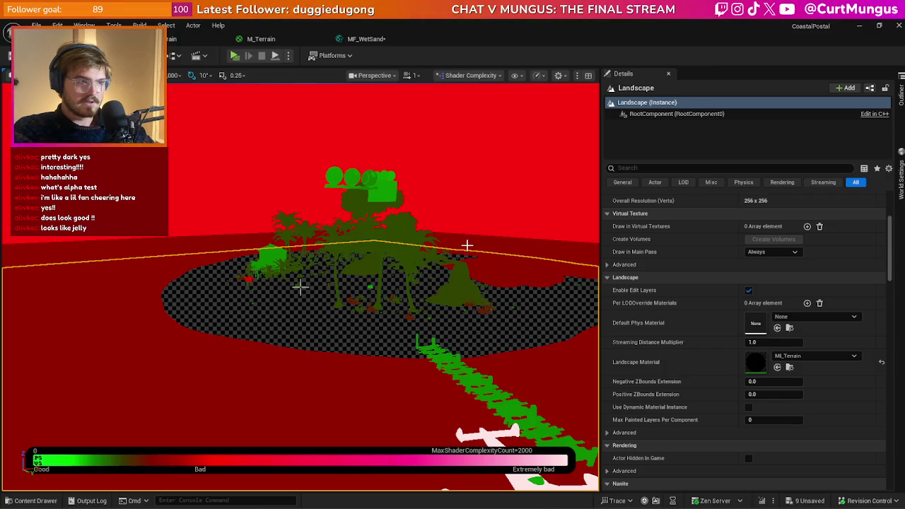
Zoom in and out across the terrain, palms and water to compare shader cost
{"action": "scroll", "coordinate": [300, 285], "scroll_direction": "up", "scroll_amount": 4}
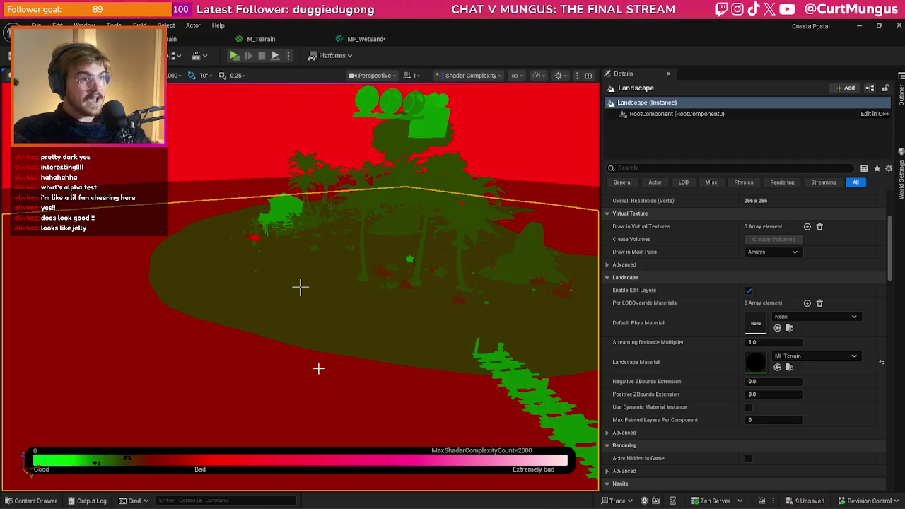
{"action": "scroll", "coordinate": [300, 286], "scroll_direction": "up", "scroll_amount": 6}
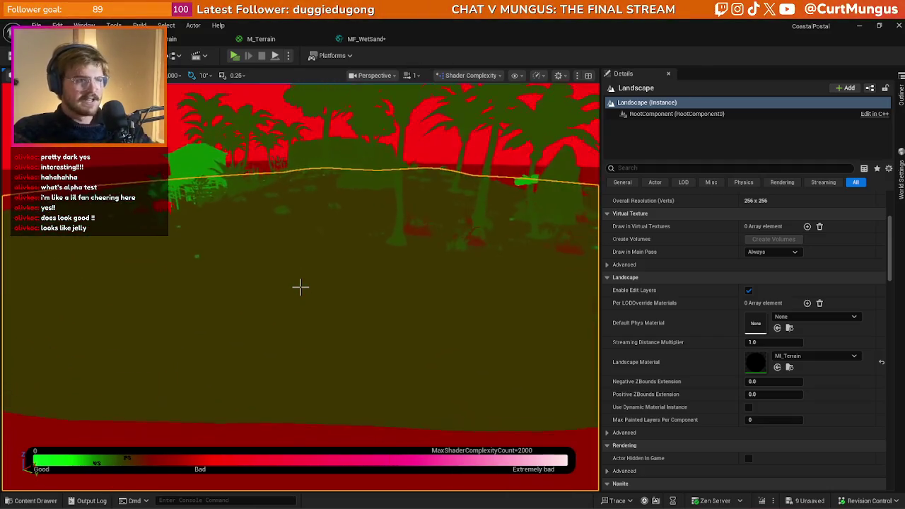
{"action": "left_click_drag", "start_coordinate": [300, 286], "coordinate": [301, 327]}
{"action": "scroll", "coordinate": [300, 286], "scroll_direction": "up", "scroll_amount": 2}
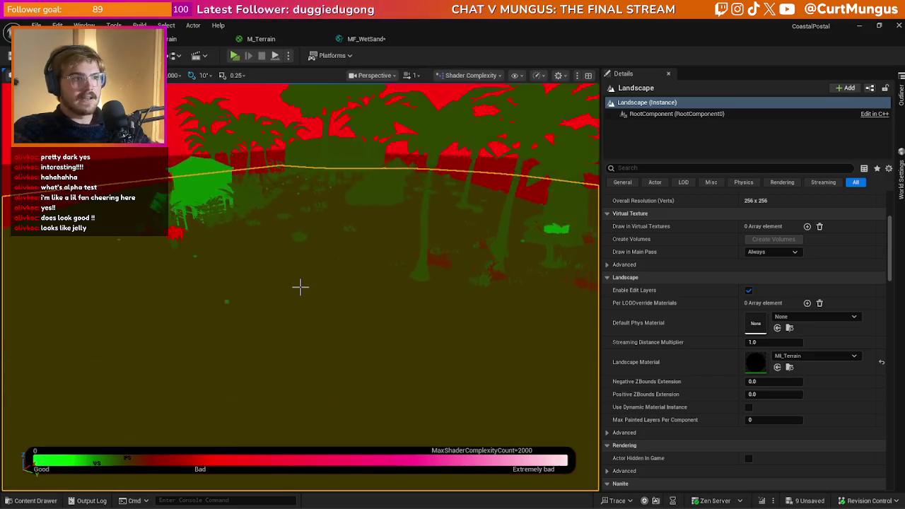
{"action": "scroll", "coordinate": [299, 286], "scroll_direction": "up", "scroll_amount": 5}
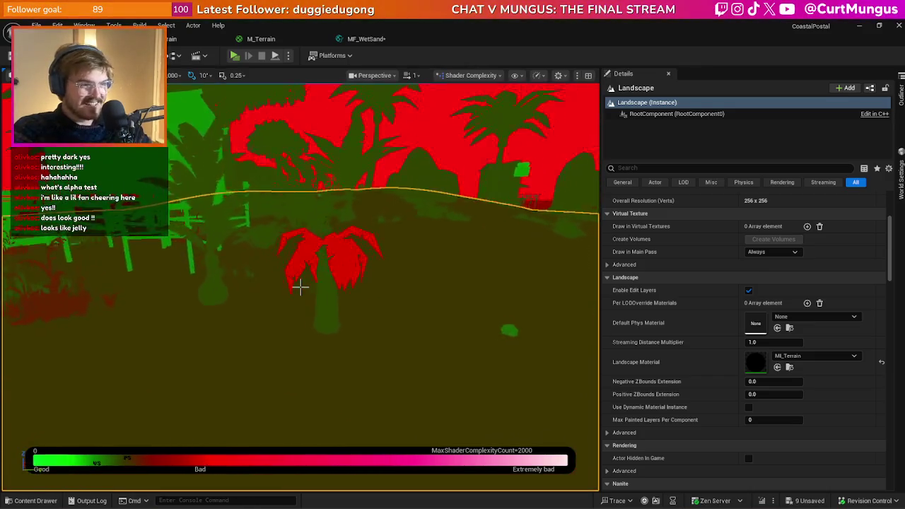
{"action": "scroll", "coordinate": [300, 286], "scroll_direction": "down", "scroll_amount": 4}
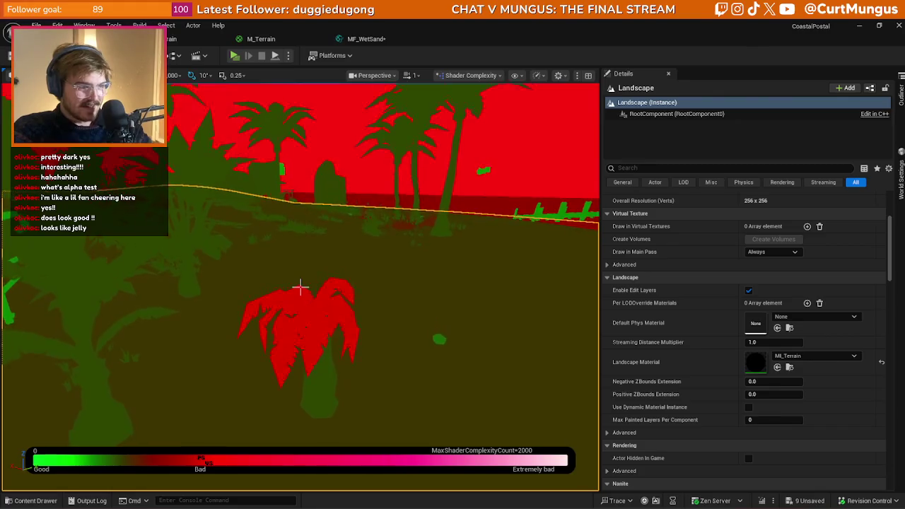
{"action": "scroll", "coordinate": [299, 285], "scroll_direction": "up", "scroll_amount": 5}
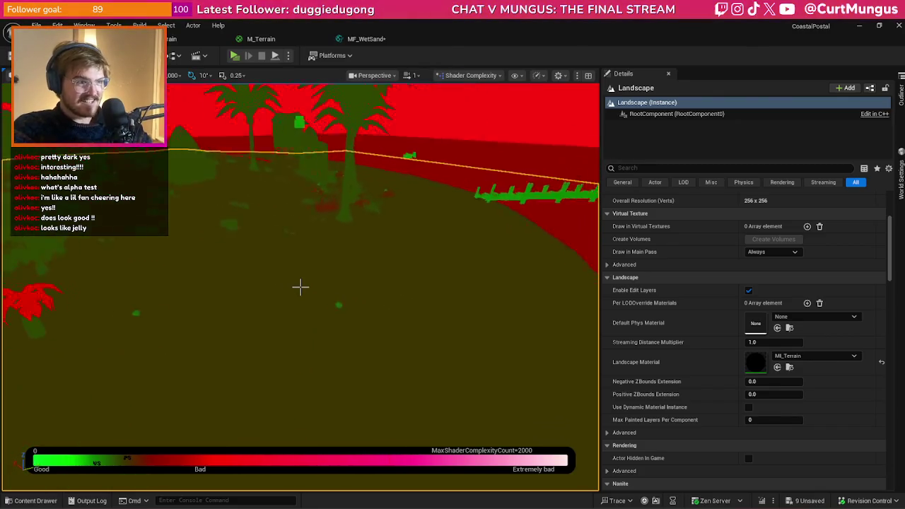
{"action": "scroll", "coordinate": [300, 285], "scroll_direction": "up", "scroll_amount": 5}
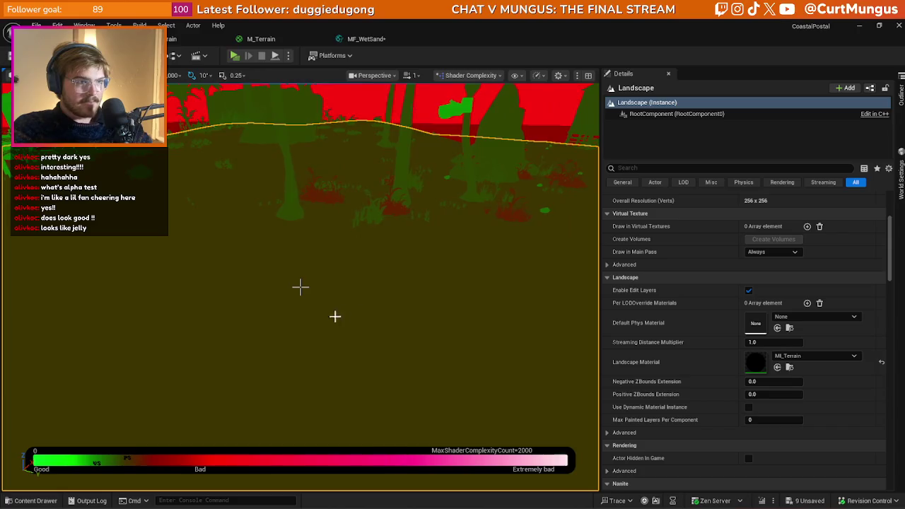
{"action": "scroll", "coordinate": [300, 286], "scroll_direction": "down", "scroll_amount": 6}
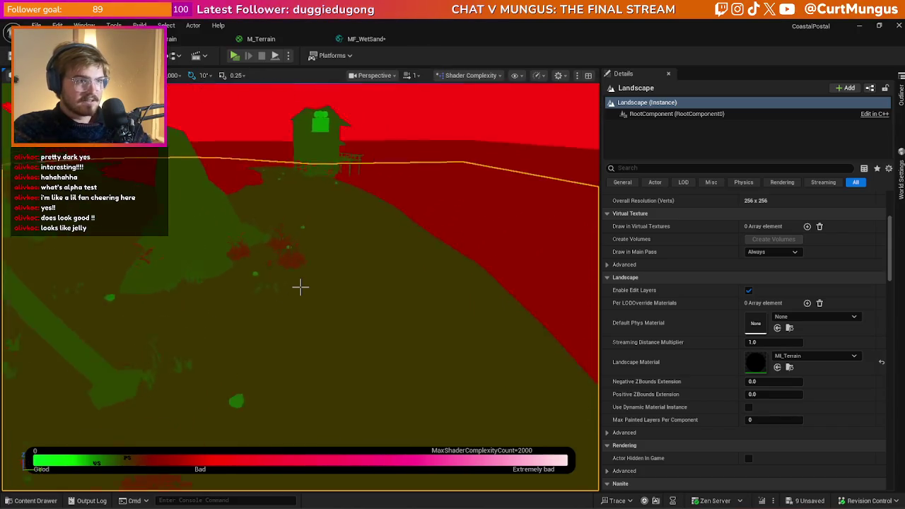
{"action": "scroll", "coordinate": [300, 286], "scroll_direction": "up", "scroll_amount": 6}
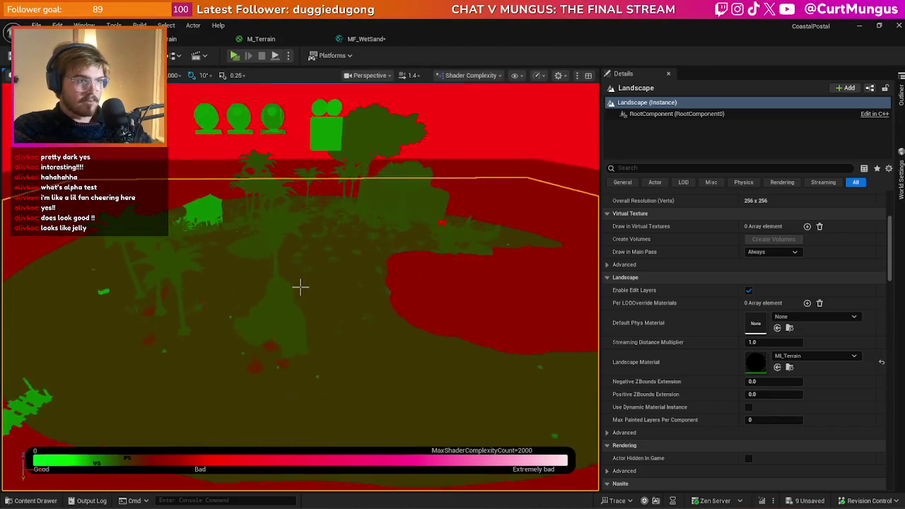
{"action": "scroll", "coordinate": [300, 286], "scroll_direction": "down", "scroll_amount": 6}
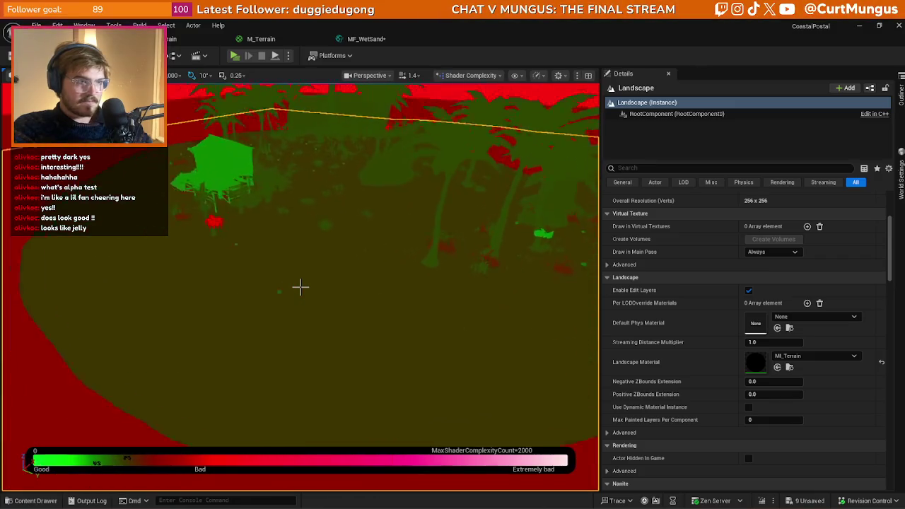
{"action": "scroll", "coordinate": [300, 285], "scroll_direction": "up", "scroll_amount": 5}
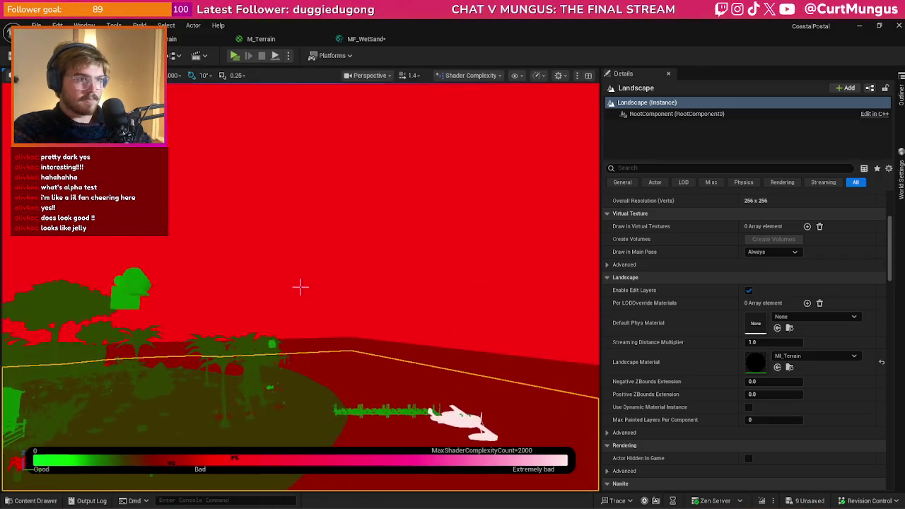
{"action": "scroll", "coordinate": [299, 286], "scroll_direction": "up", "scroll_amount": 8}
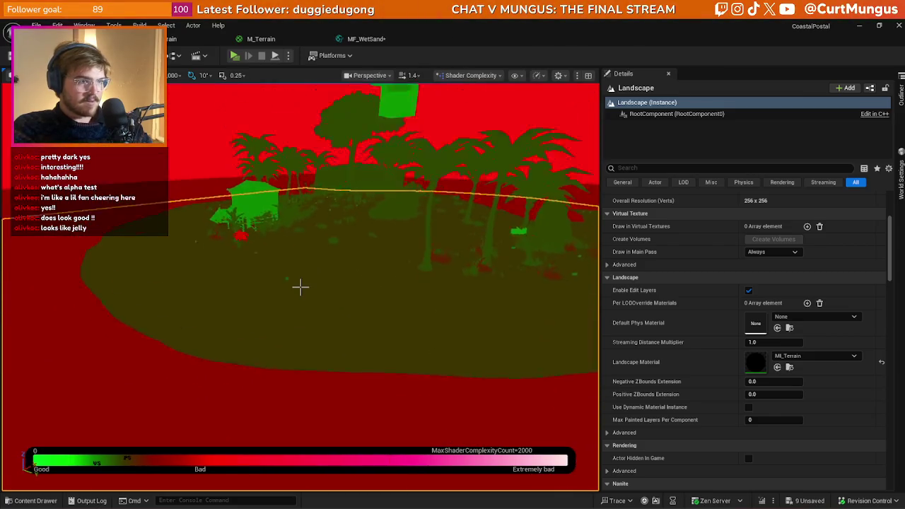
{"action": "scroll", "coordinate": [299, 285], "scroll_direction": "up", "scroll_amount": 8}
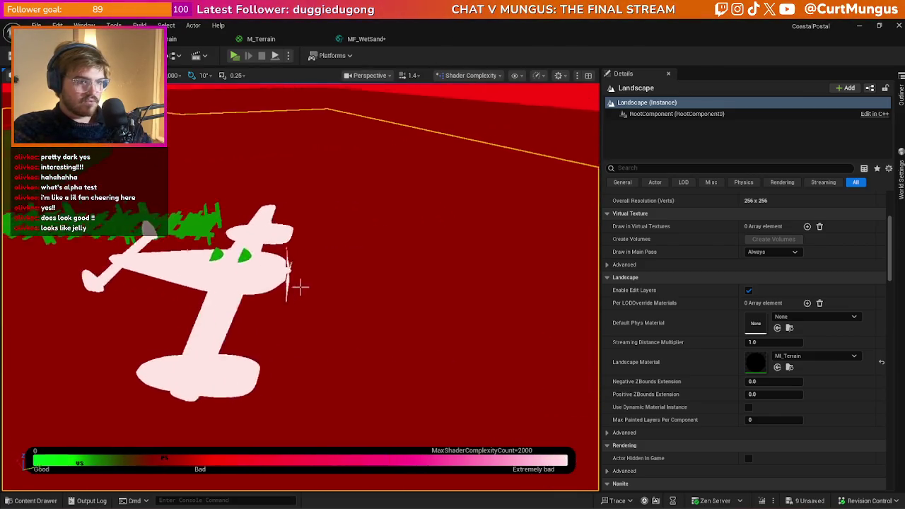
{"action": "scroll", "coordinate": [309, 316], "scroll_direction": "up", "scroll_amount": 3}
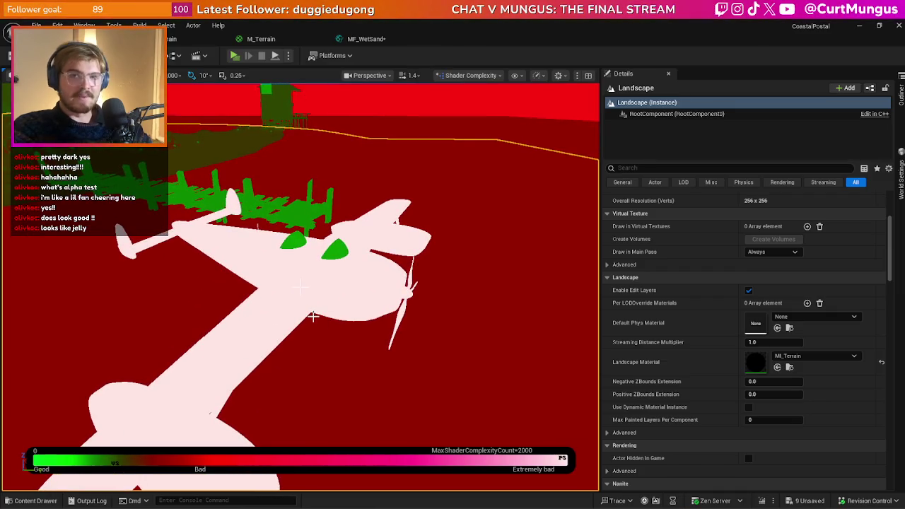
{"action": "scroll", "coordinate": [313, 316], "scroll_direction": "down", "scroll_amount": 5}
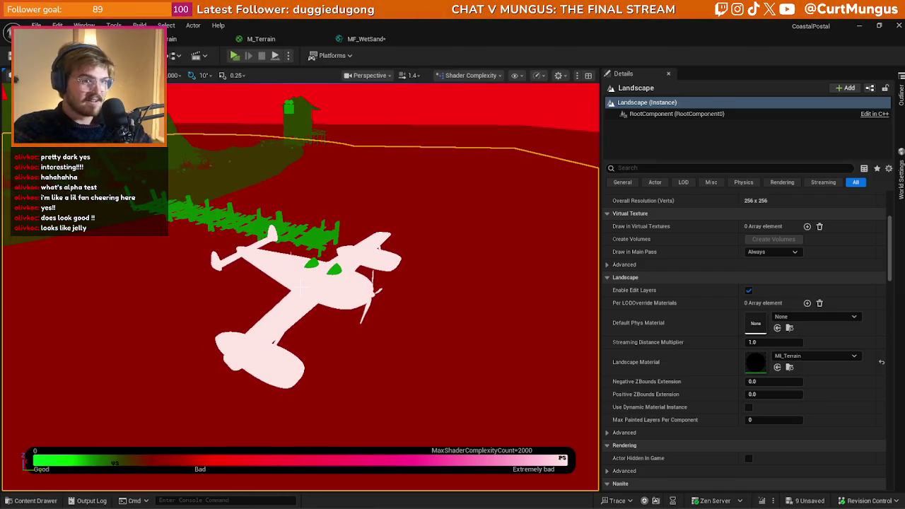
Orbit around the white glider and select the BP_Env_Lighting actor
{"action": "mouse_move", "coordinate": [301, 286]}
{"action": "left_mouse_down"}
{"action": "mouse_move", "coordinate": [309, 286]}
{"action": "mouse_move", "coordinate": [300, 287]}
{"action": "left_mouse_up"}
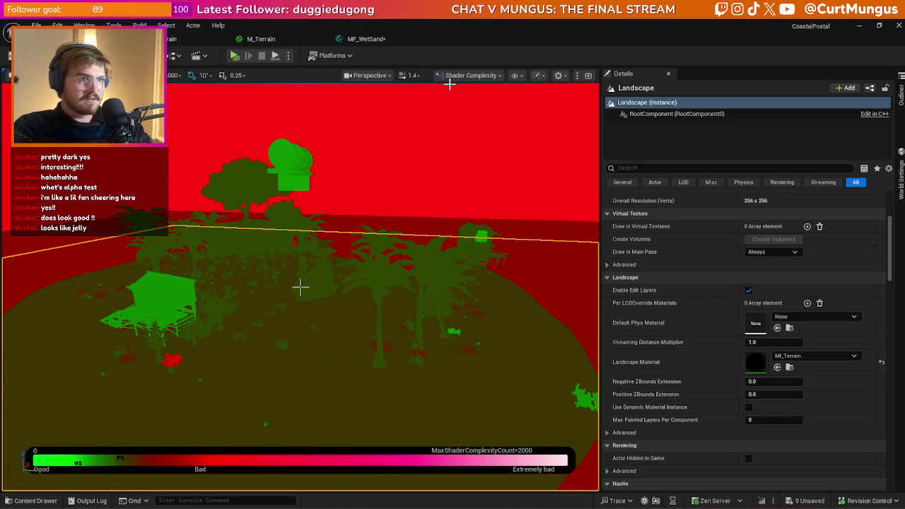
{"action": "left_click", "coordinate": [452, 85]}
{"action": "left_click", "coordinate": [467, 76]}
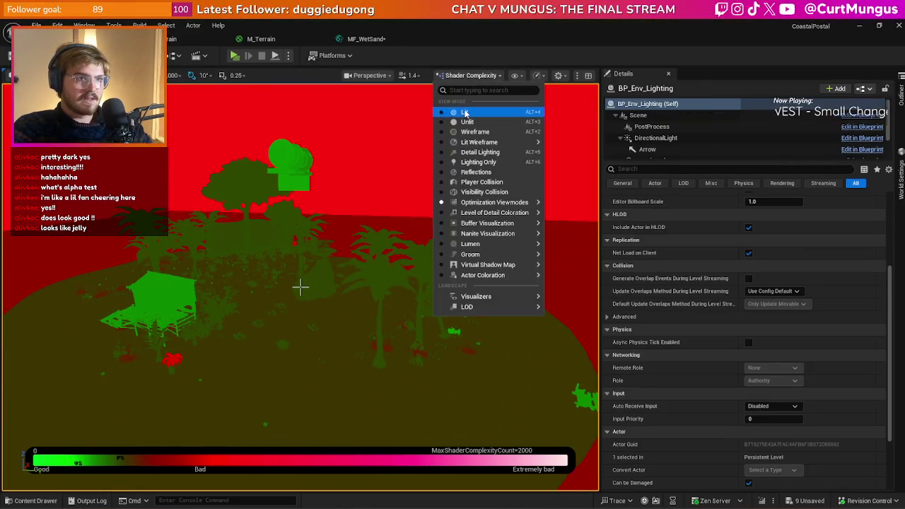
Switch the viewport to Lit mode and frame the island with its blue ocean and sandy shore
{"action": "left_click", "coordinate": [466, 113]}
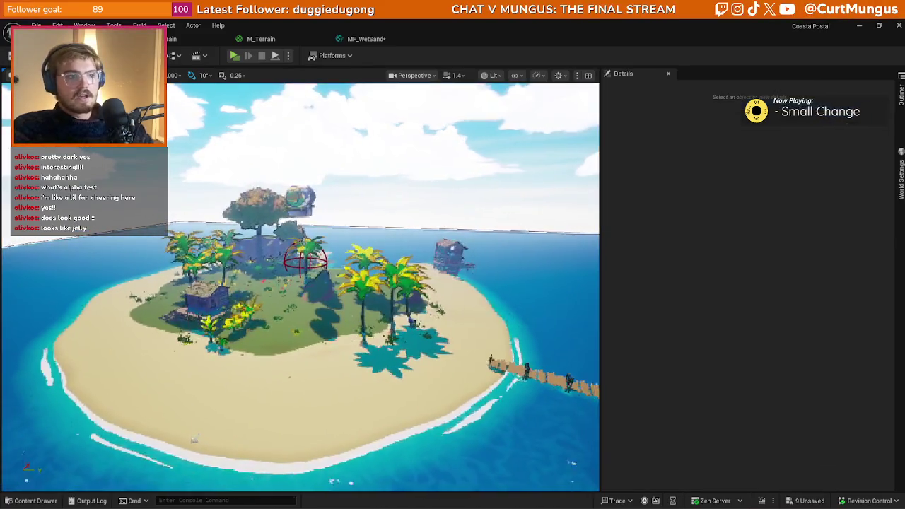
{"action": "scroll", "coordinate": [352, 325], "scroll_direction": "down", "scroll_amount": 3}
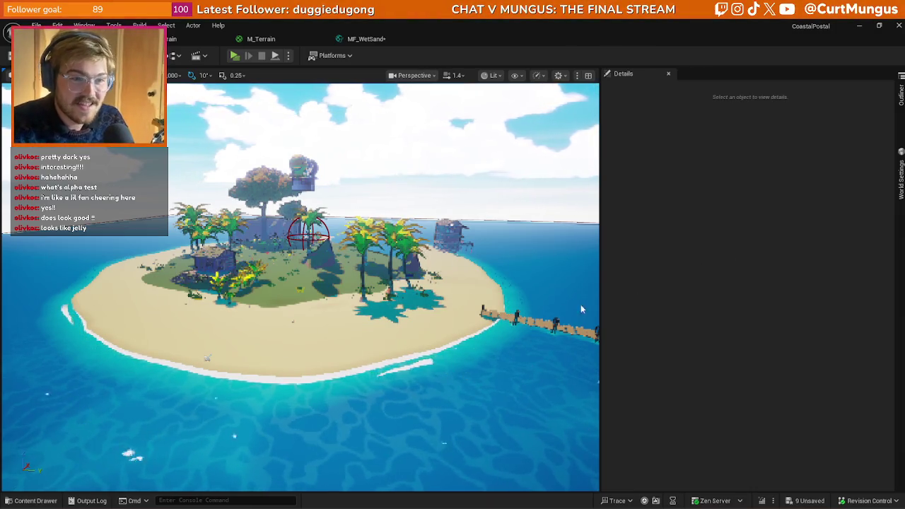
{"action": "left_click_drag", "start_coordinate": [581, 309], "coordinate": [429, 333]}
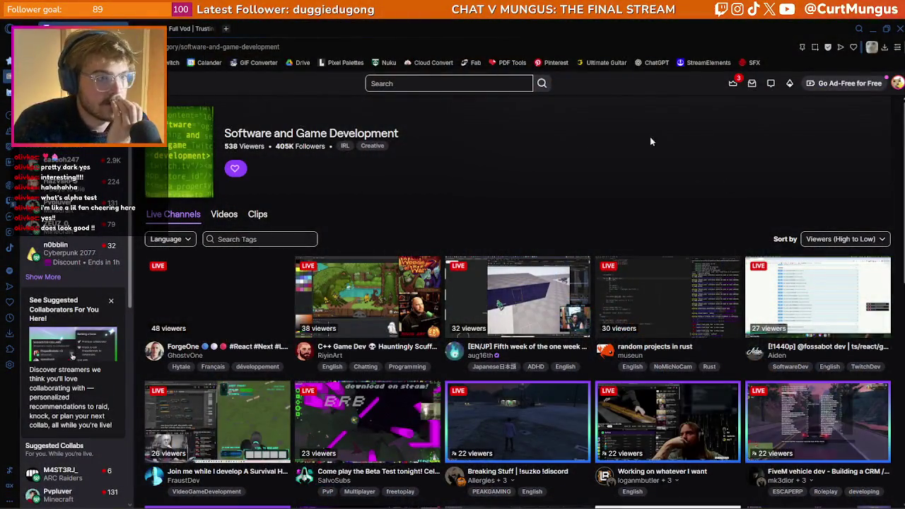
Browse the Software and Game Development listings and open a live stream's channel page
{"action": "scroll", "coordinate": [597, 182], "scroll_direction": "down", "scroll_amount": 5}
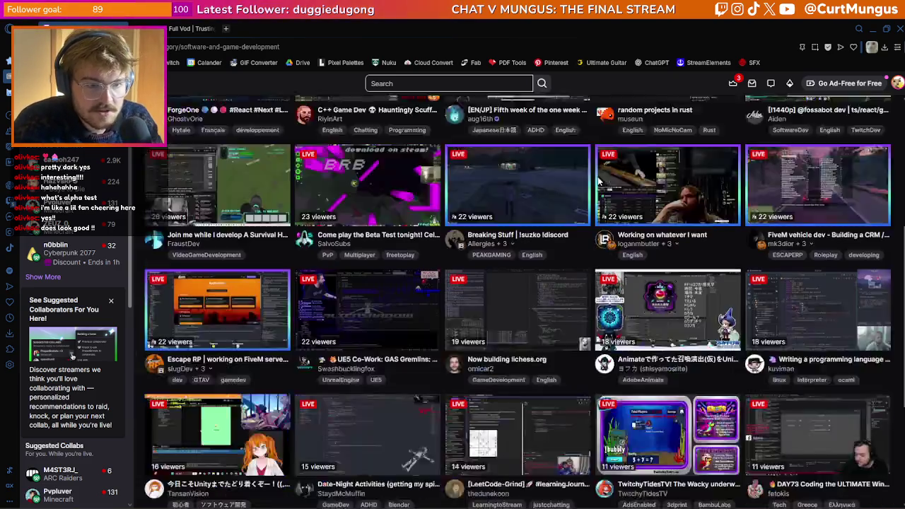
{"action": "scroll", "coordinate": [563, 170], "scroll_direction": "down", "scroll_amount": 10}
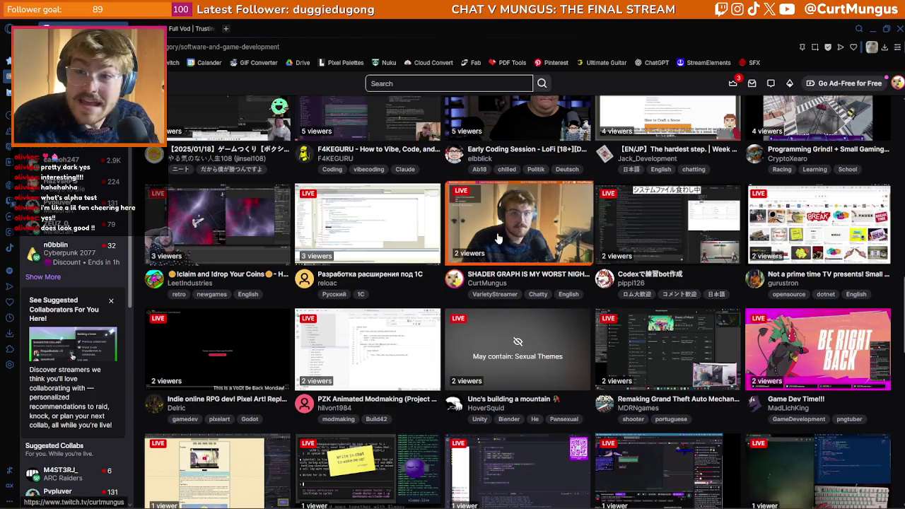
{"action": "scroll", "coordinate": [508, 241], "scroll_direction": "up", "scroll_amount": 15}
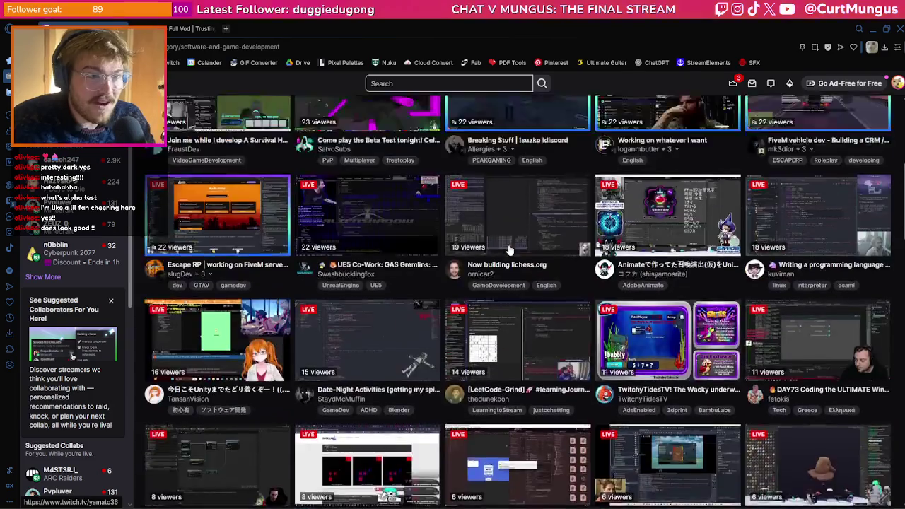
{"action": "scroll", "coordinate": [509, 250], "scroll_direction": "down", "scroll_amount": 5}
{"action": "scroll", "coordinate": [509, 249], "scroll_direction": "down", "scroll_amount": 7}
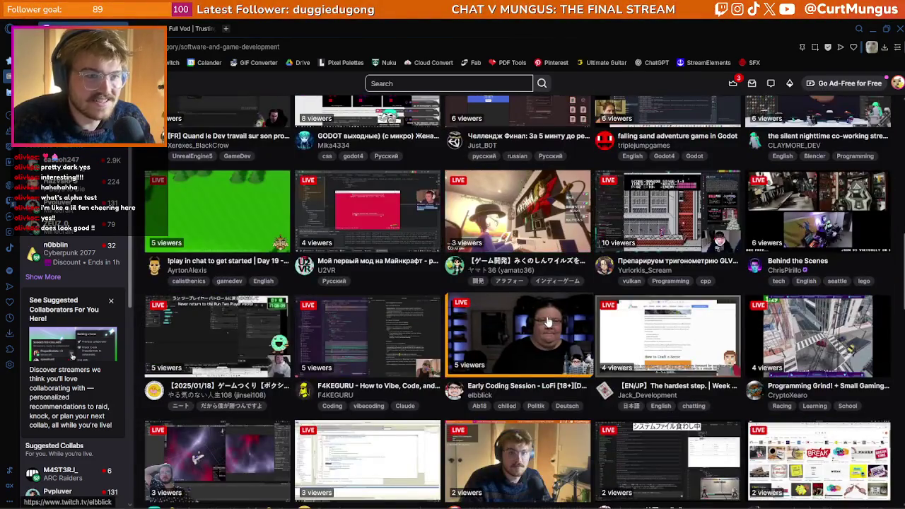
{"action": "scroll", "coordinate": [520, 330], "scroll_direction": "down", "scroll_amount": 3}
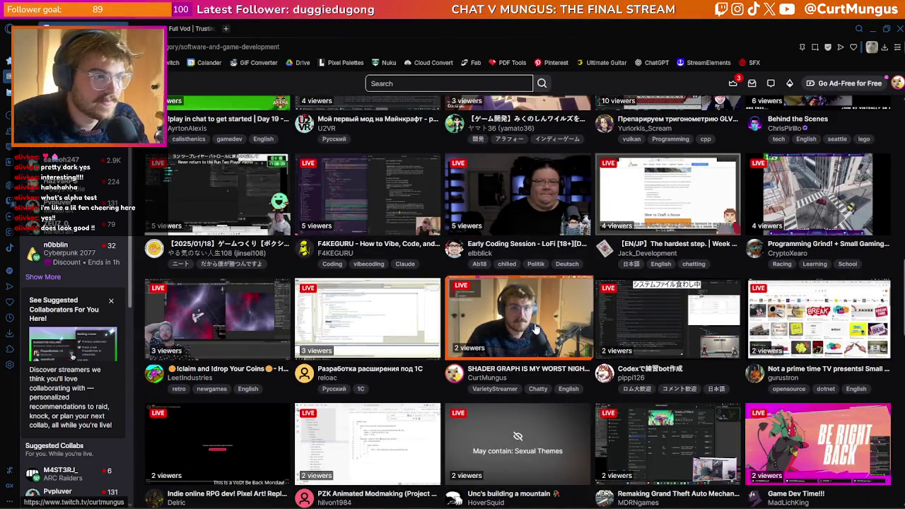
{"action": "left_click", "coordinate": [231, 333]}
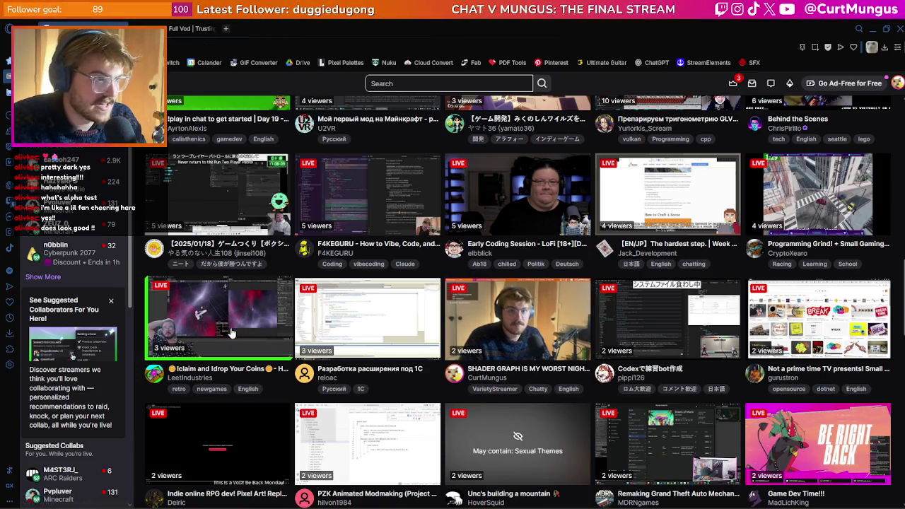